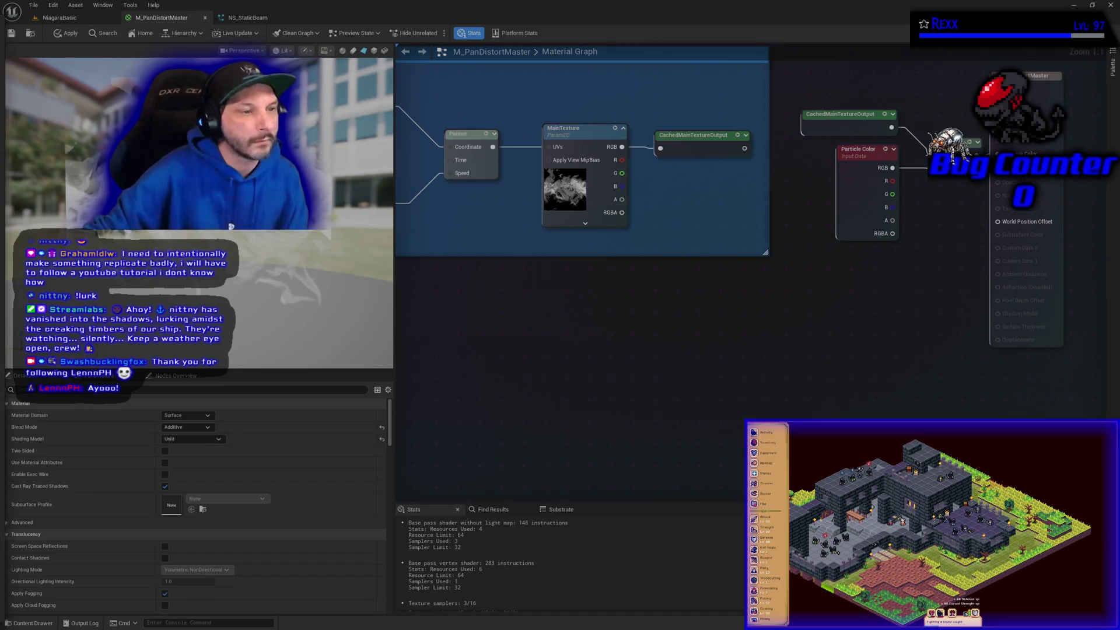
# Bring the Microscape WIKI main page to the front and scroll through it
pyautogui.hotkey('alt', 'Tab')
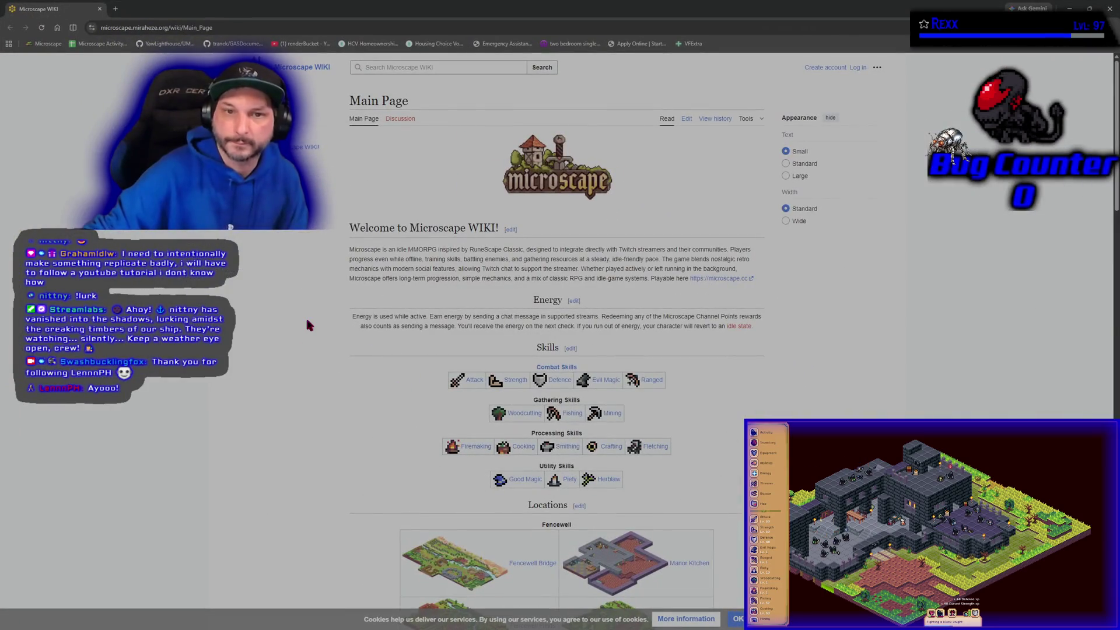
pyautogui.scroll(-15, 306, 320)
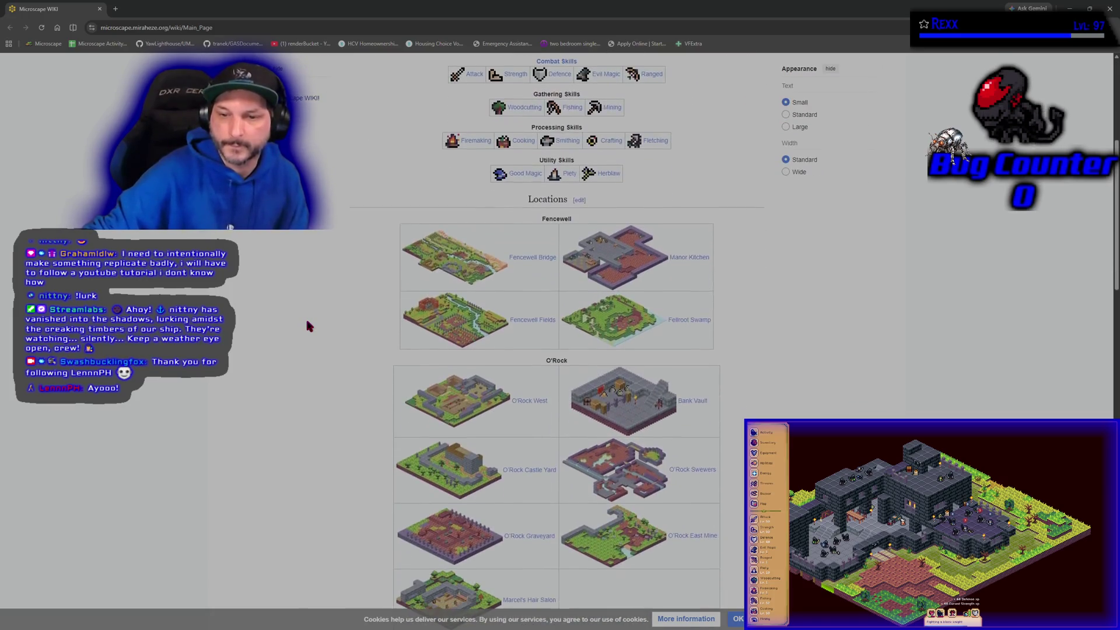
pyautogui.scroll(-10, 306, 328)
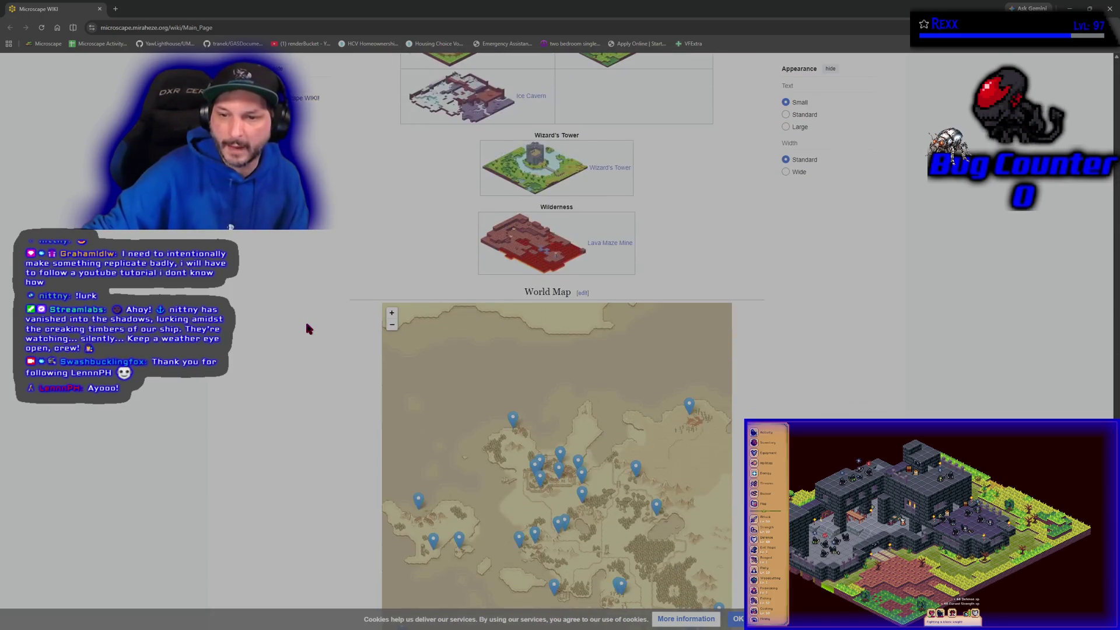
pyautogui.scroll(20, 304, 333)
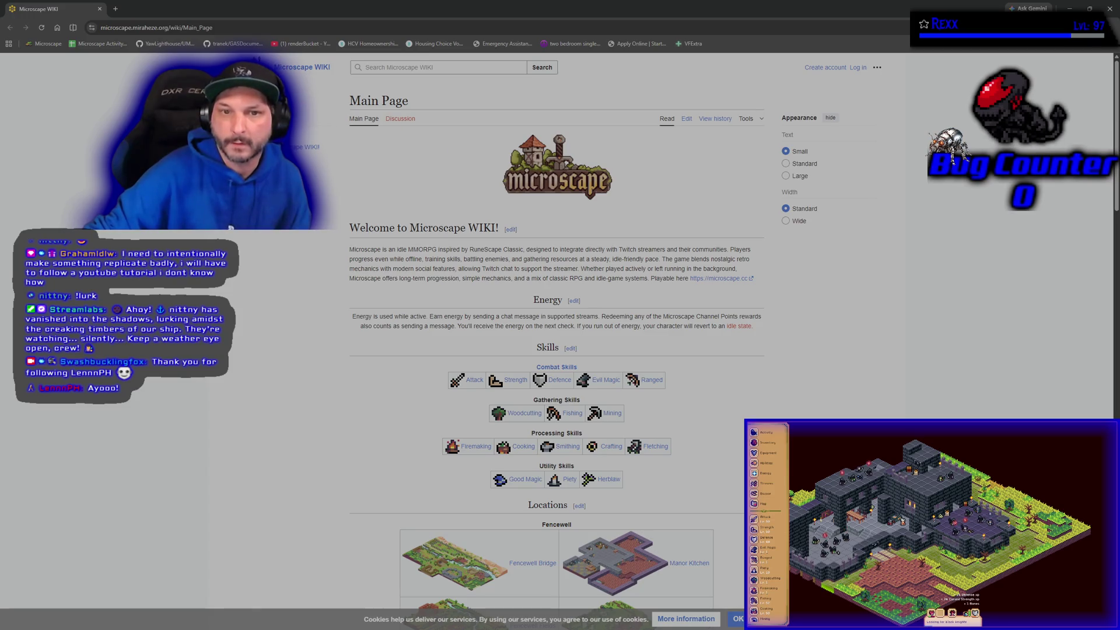
# Jump to the wiki's Energy and World Map sections, then open the extra page options menu
pyautogui.click(283, 161)
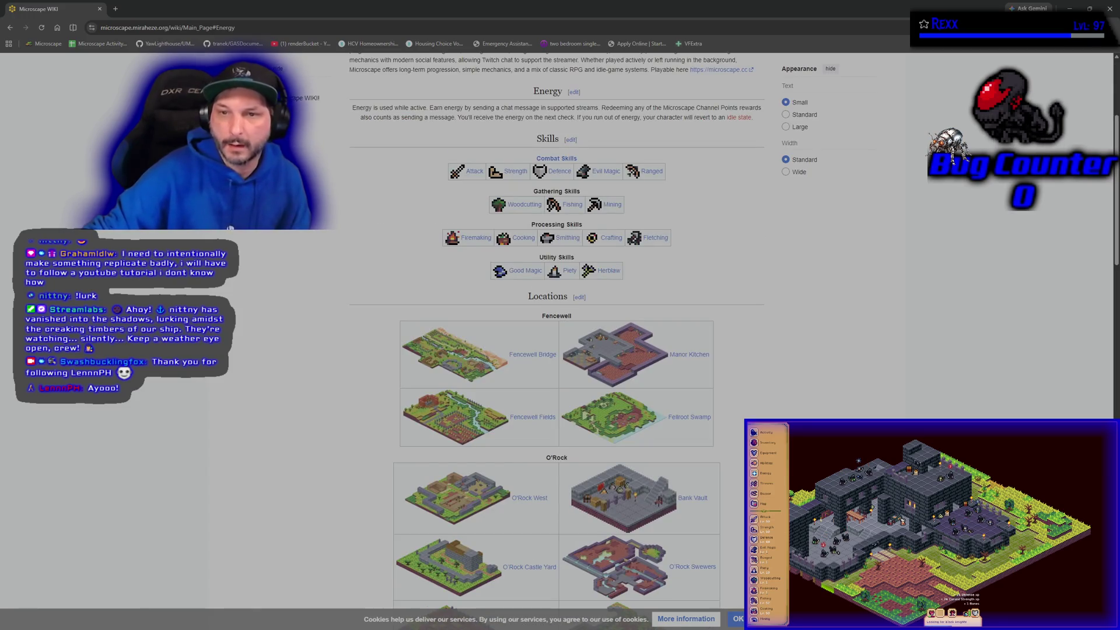
pyautogui.scroll(3, 283, 175)
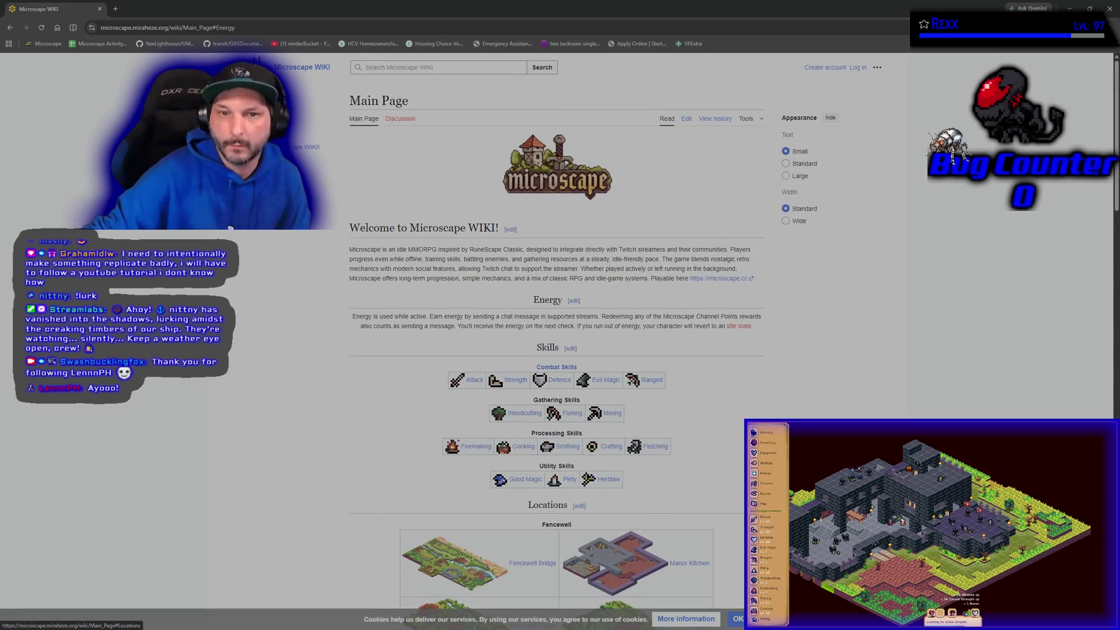
pyautogui.click(285, 196)
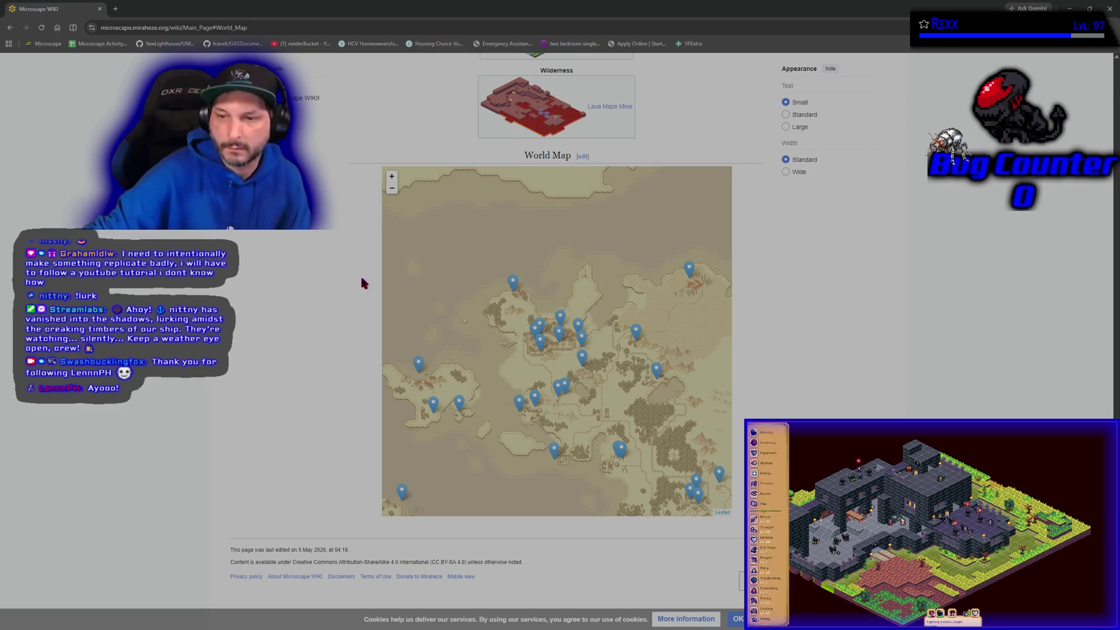
pyautogui.scroll(5, 361, 274)
pyautogui.scroll(15, 359, 251)
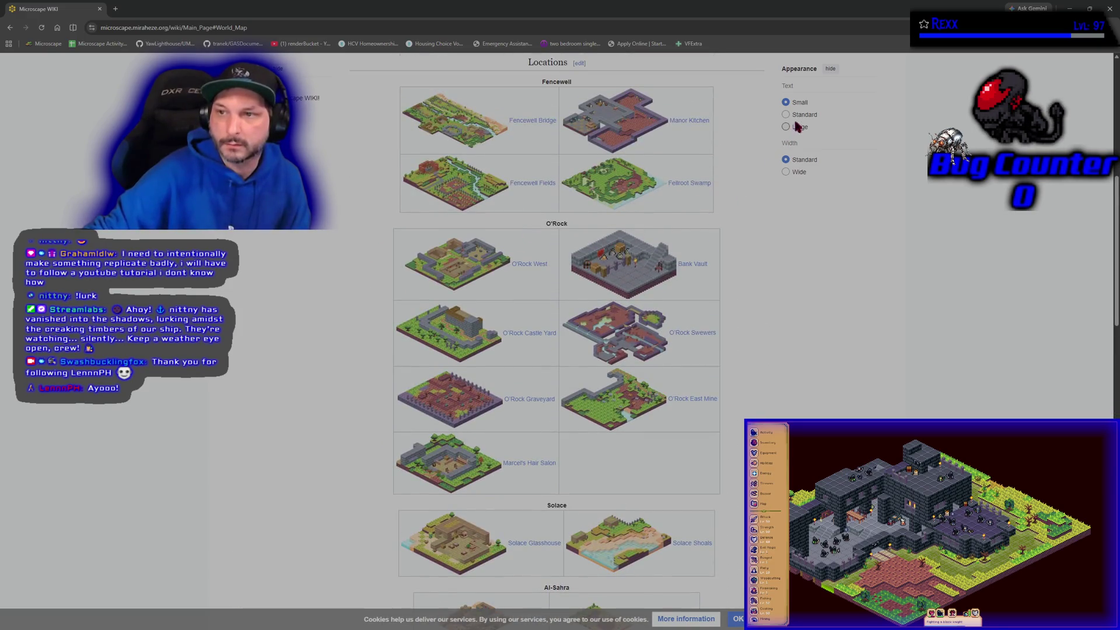
pyautogui.scroll(8, 720, 300)
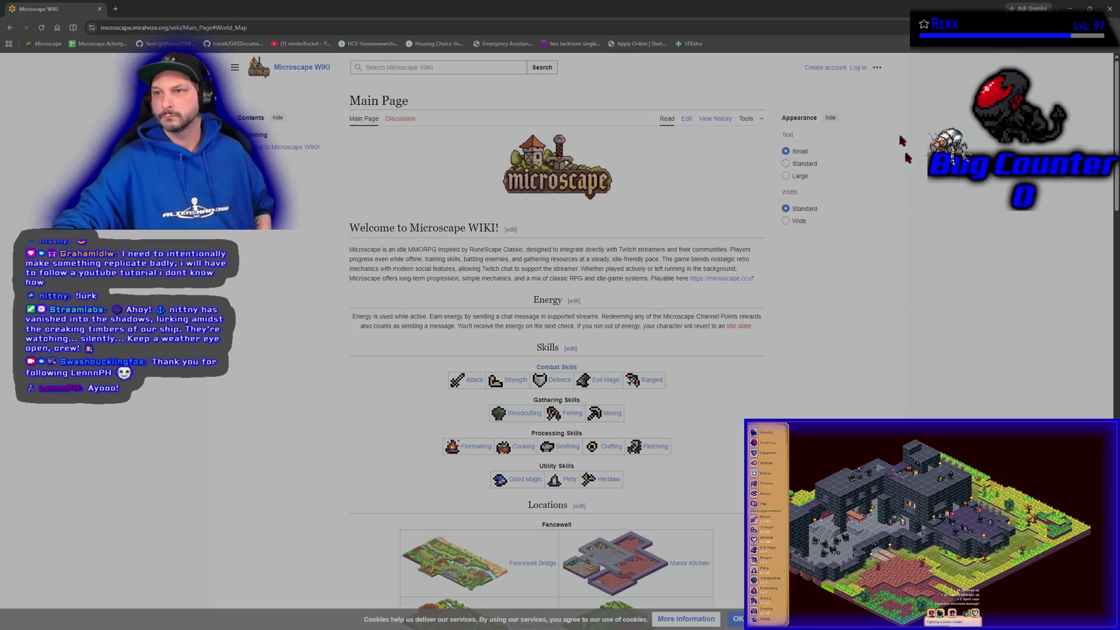
pyautogui.click(876, 68)
# Switch the wiki page layout to Wide width, then close the browser to return to the editor
pyautogui.click(877, 68)
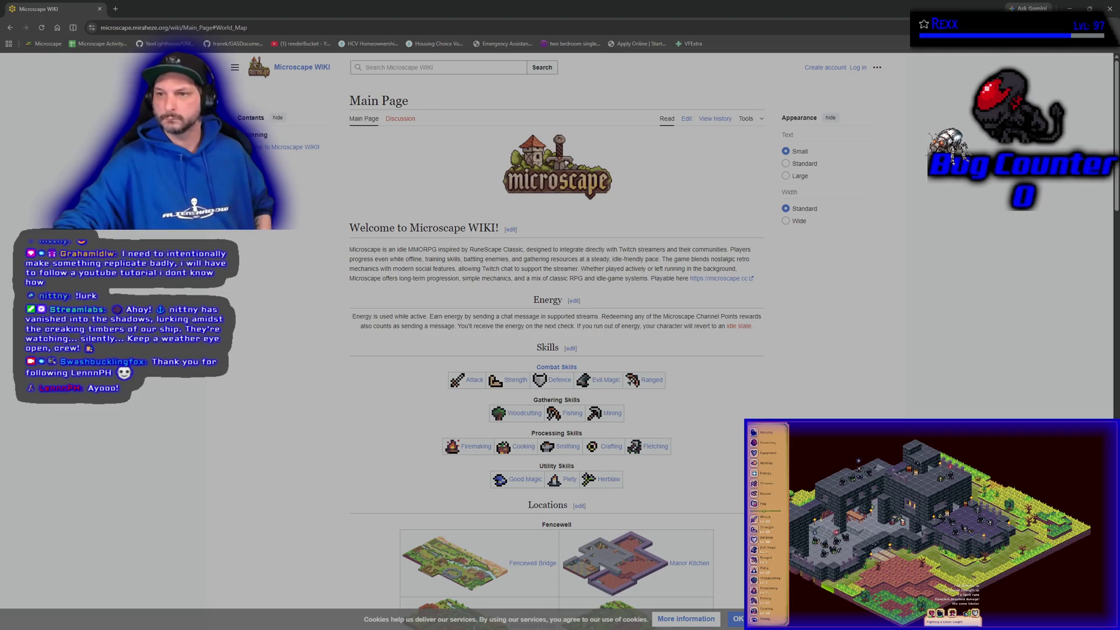
pyautogui.click(786, 222)
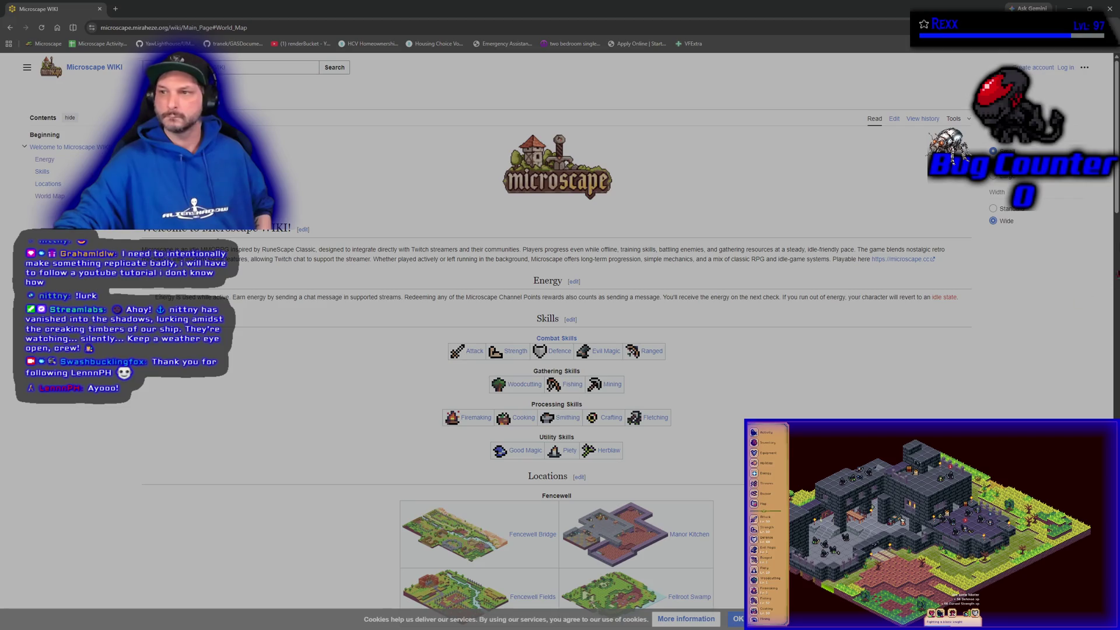
pyautogui.click(961, 123)
pyautogui.click(957, 87)
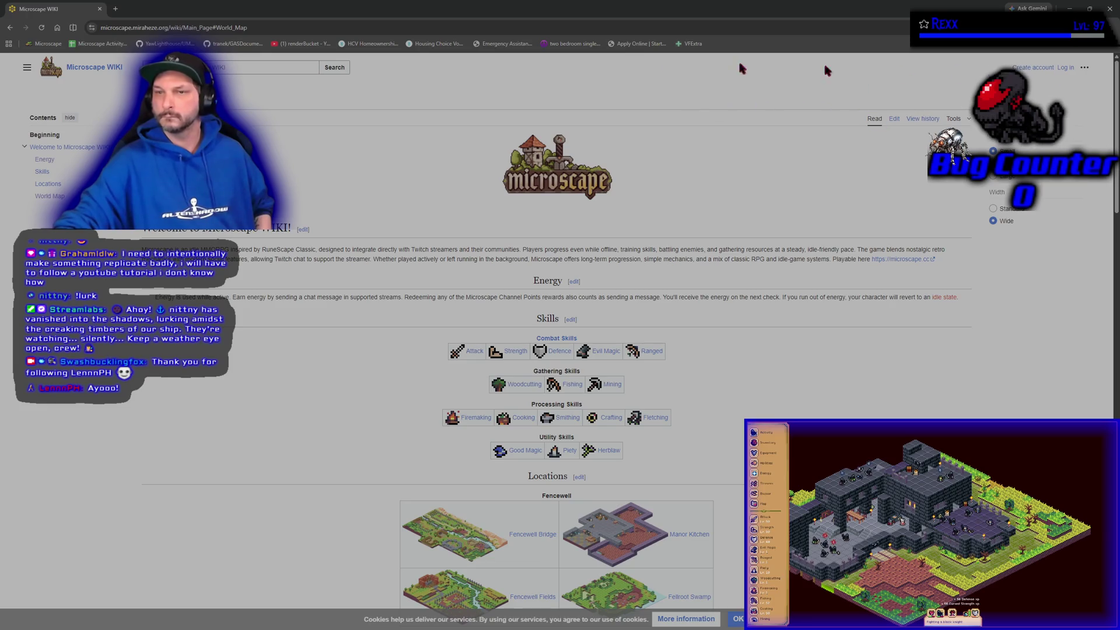
pyautogui.click(98, 10)
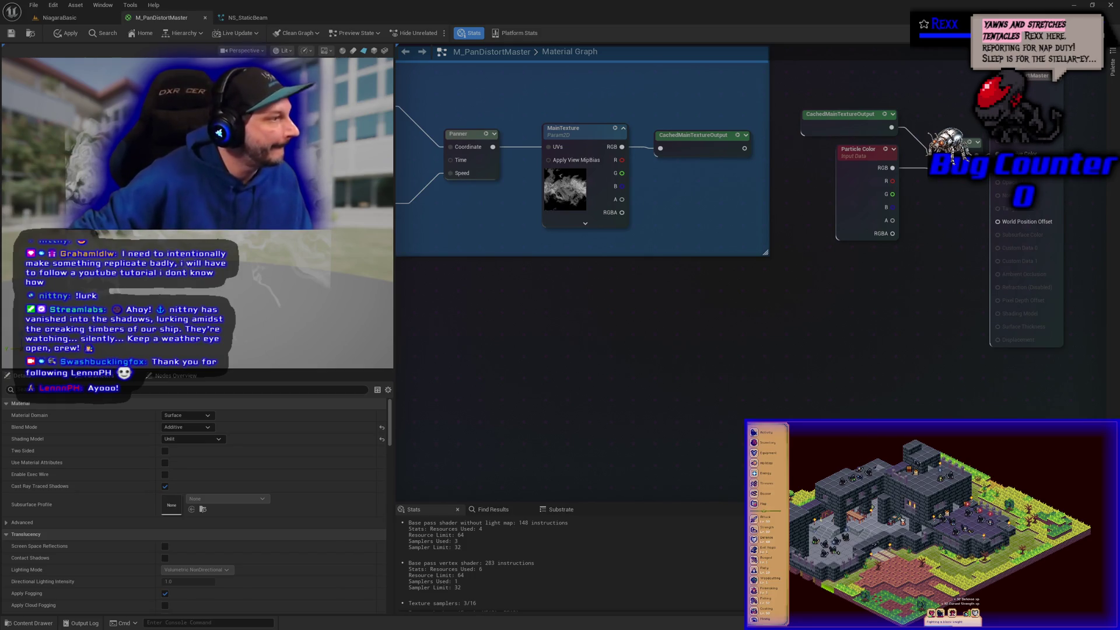
# Select the StaticBeam emitter's Color module, then check the NiagaraBasic level and deselect the actor
pyautogui.click(247, 18)
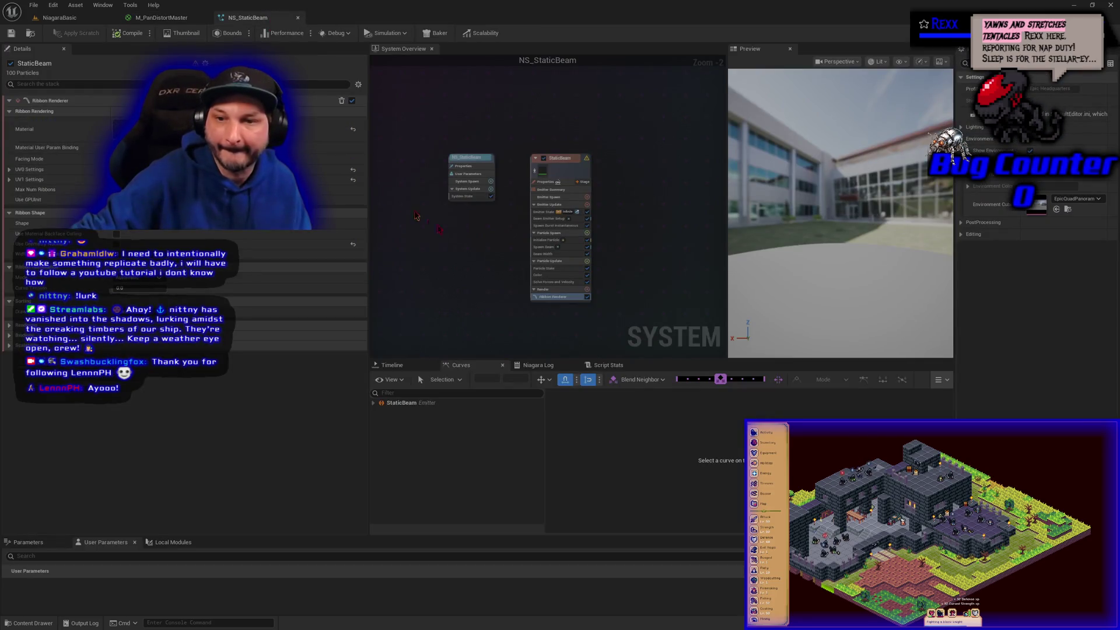
pyautogui.click(550, 275)
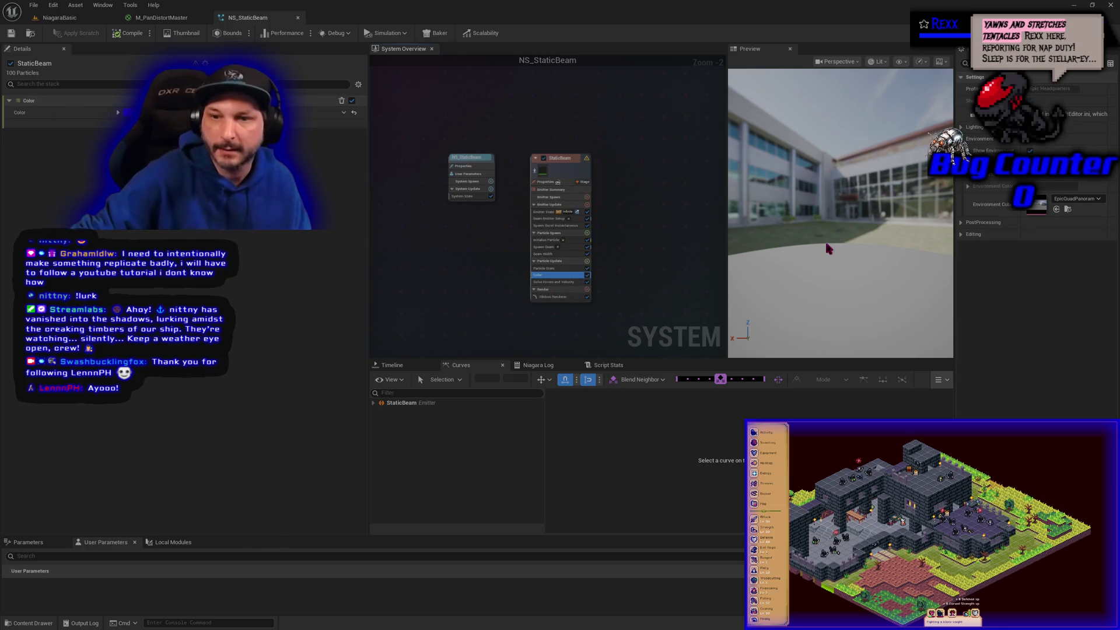
pyautogui.click(60, 17)
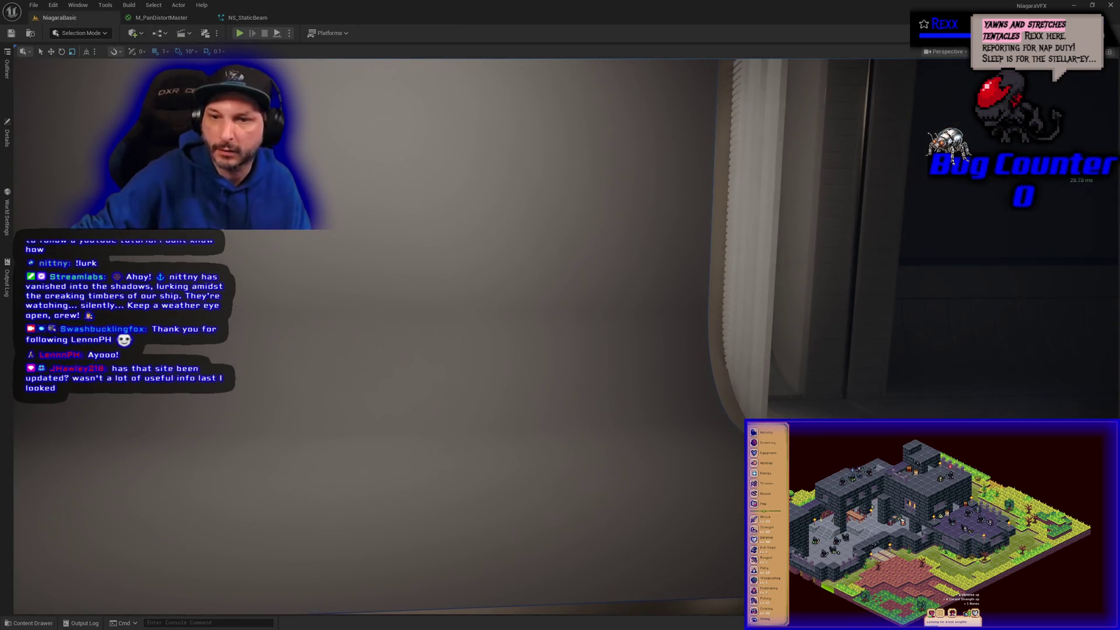
pyautogui.rightClick(456, 399)
pyautogui.press('Escape')
pyautogui.scroll(-2, 445, 397)
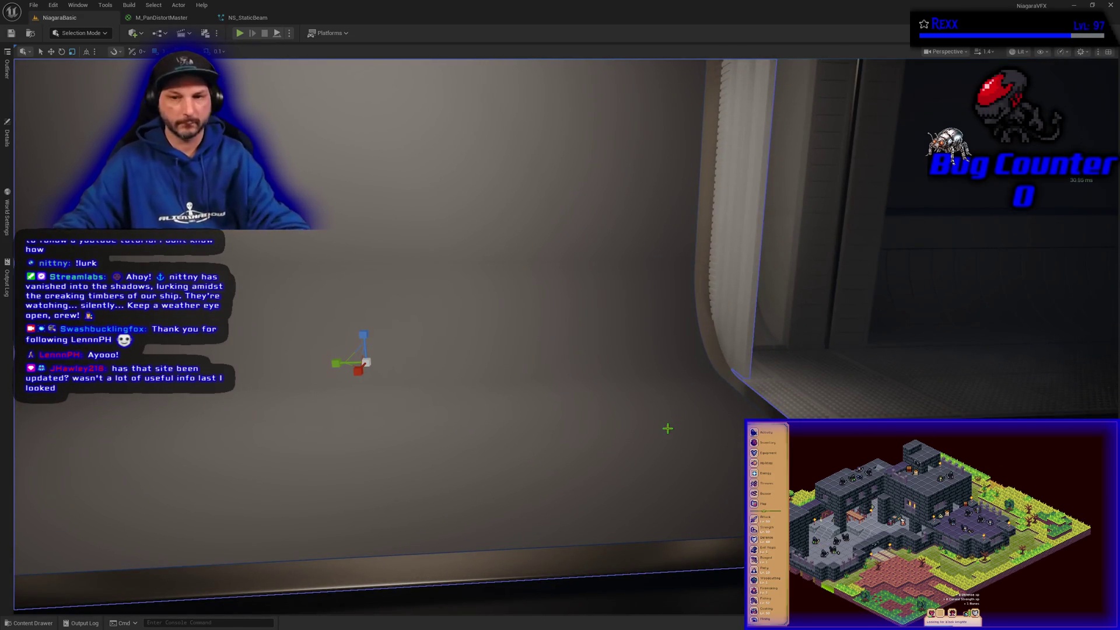
pyautogui.press('Escape')
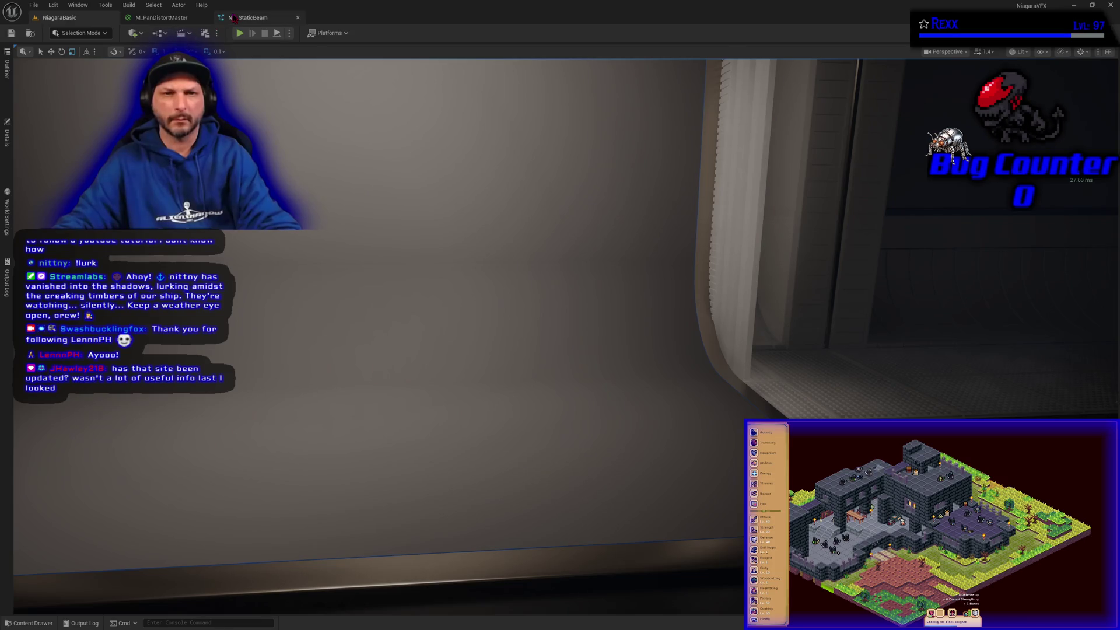
# Back in NS_StaticBeam, recompile the system and open the Color parameter's colour picker
pyautogui.click(246, 17)
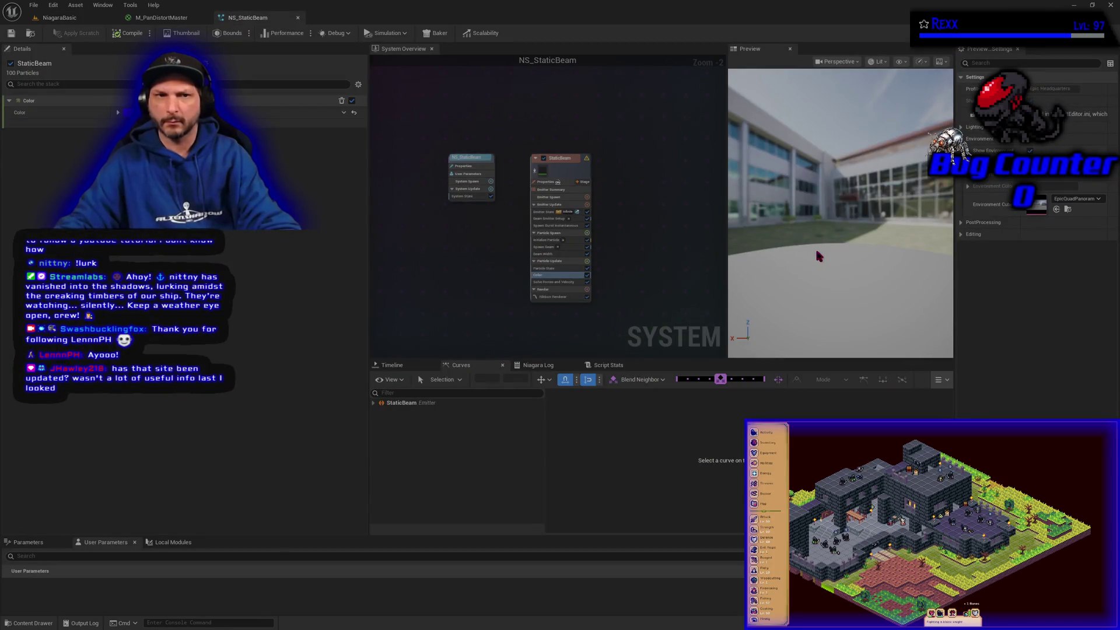
pyautogui.click(131, 34)
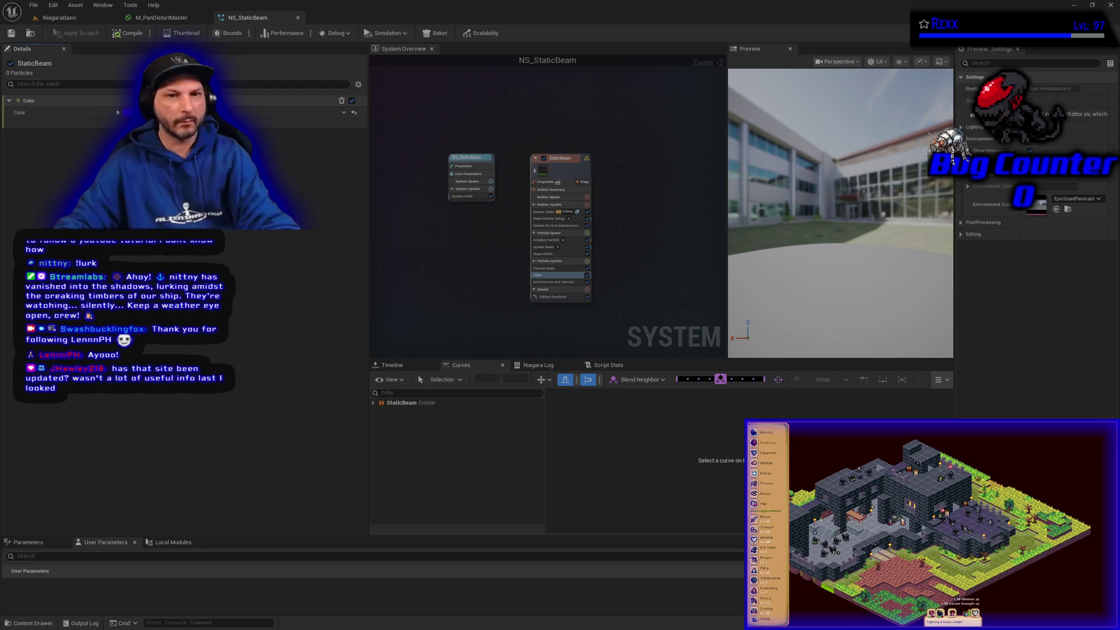
pyautogui.click(268, 112)
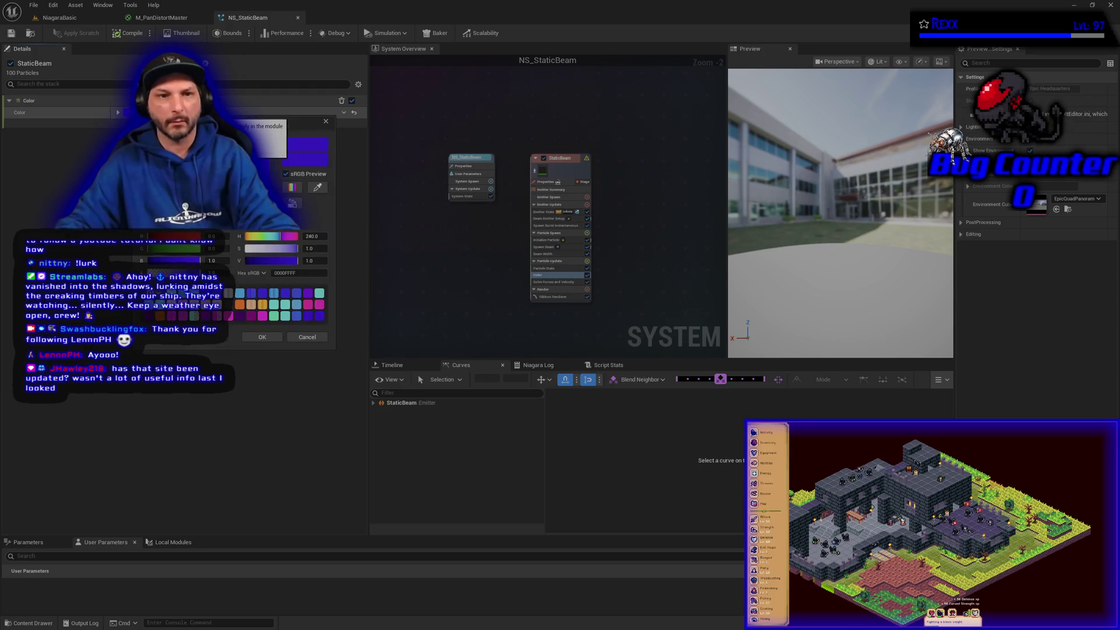
# After trying green and gold, set the particle Color to intense purple (value 5) and recompile
pyautogui.moveTo(175, 175); pyautogui.dragTo(153, 198)
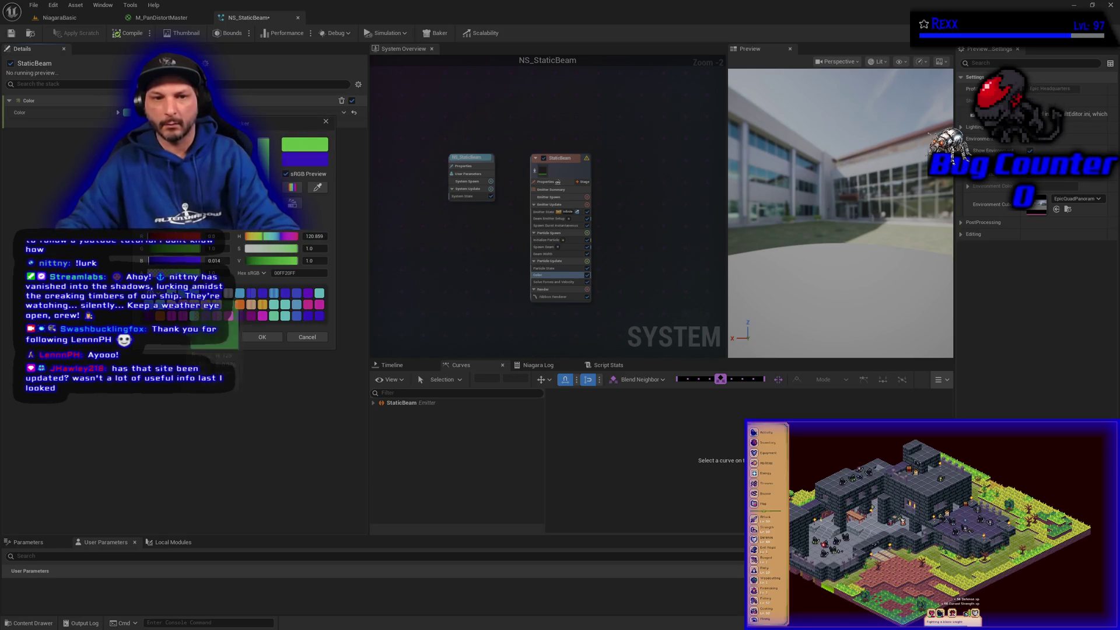
pyautogui.click(183, 304)
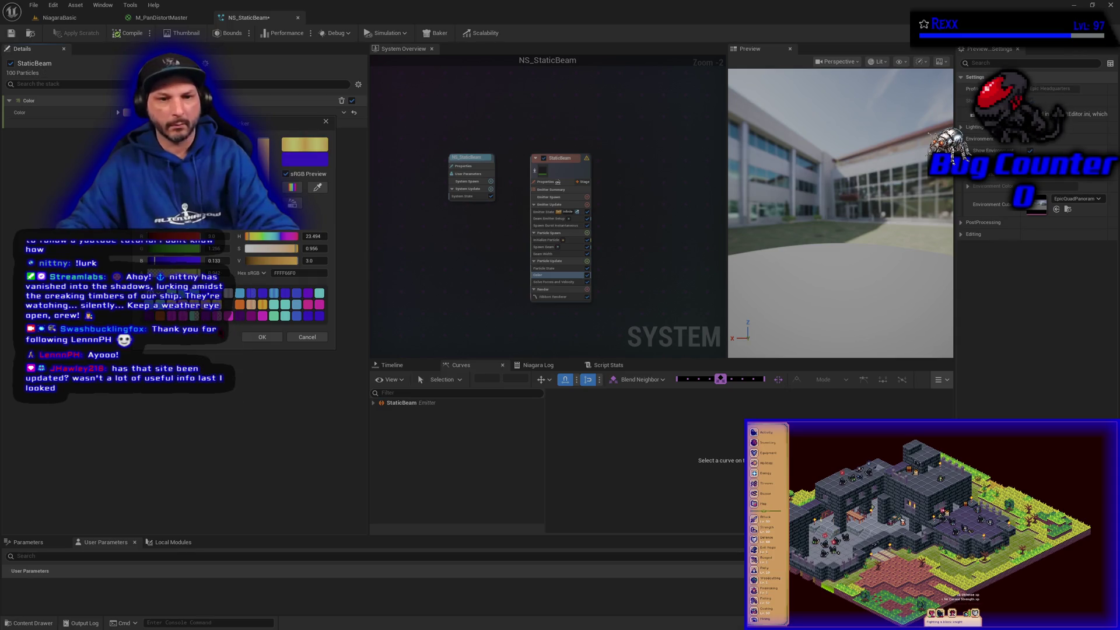
pyautogui.click(228, 316)
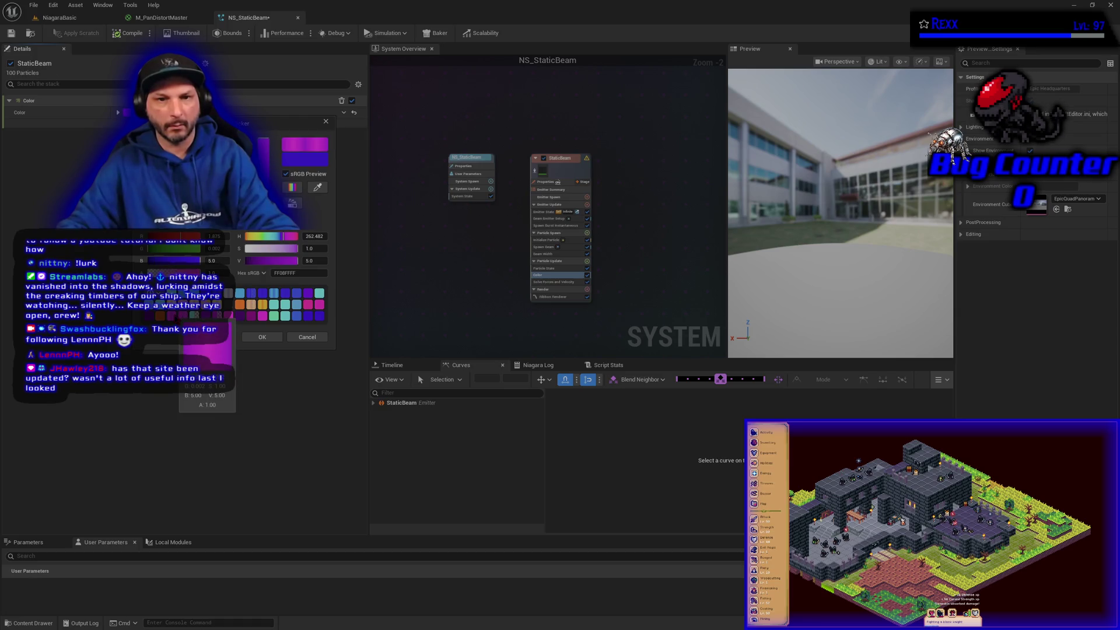
pyautogui.click(261, 337)
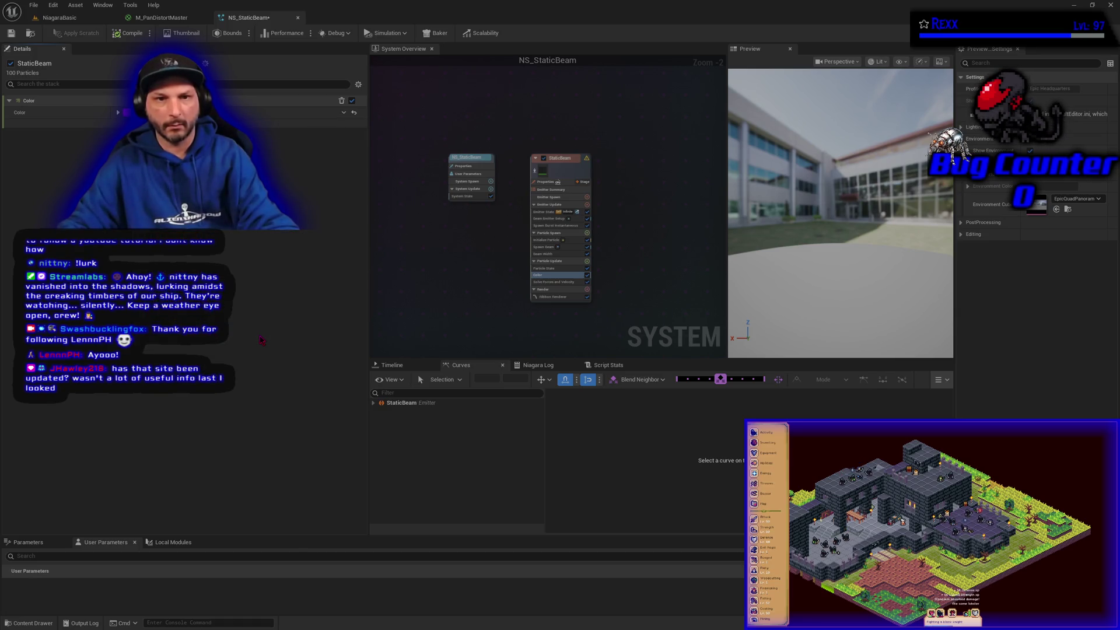
pyautogui.click(130, 33)
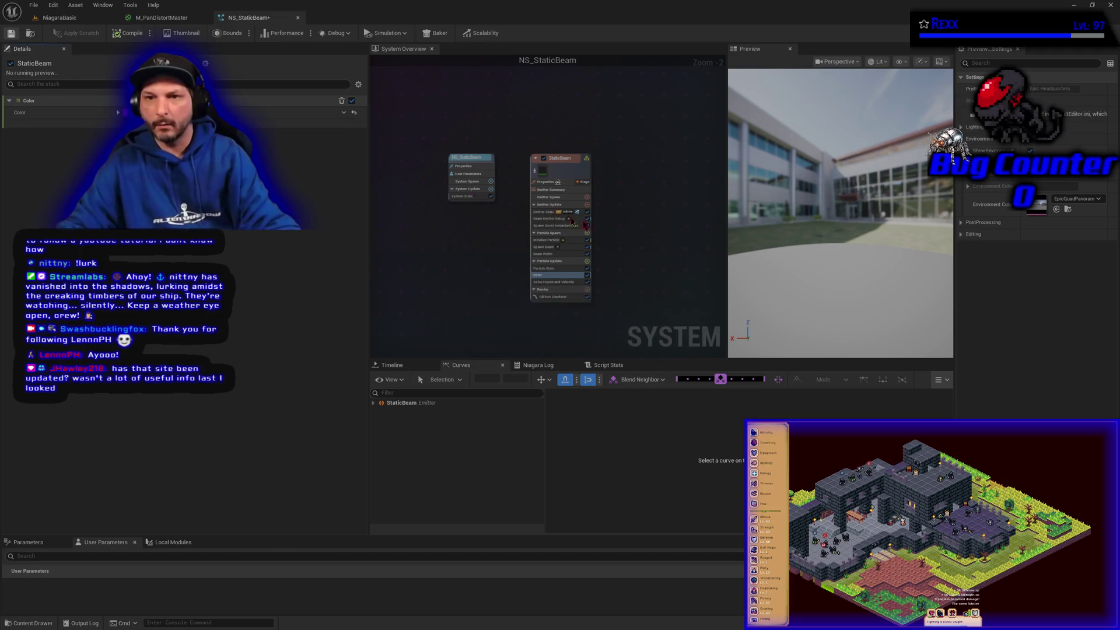
pyautogui.moveTo(587, 161)
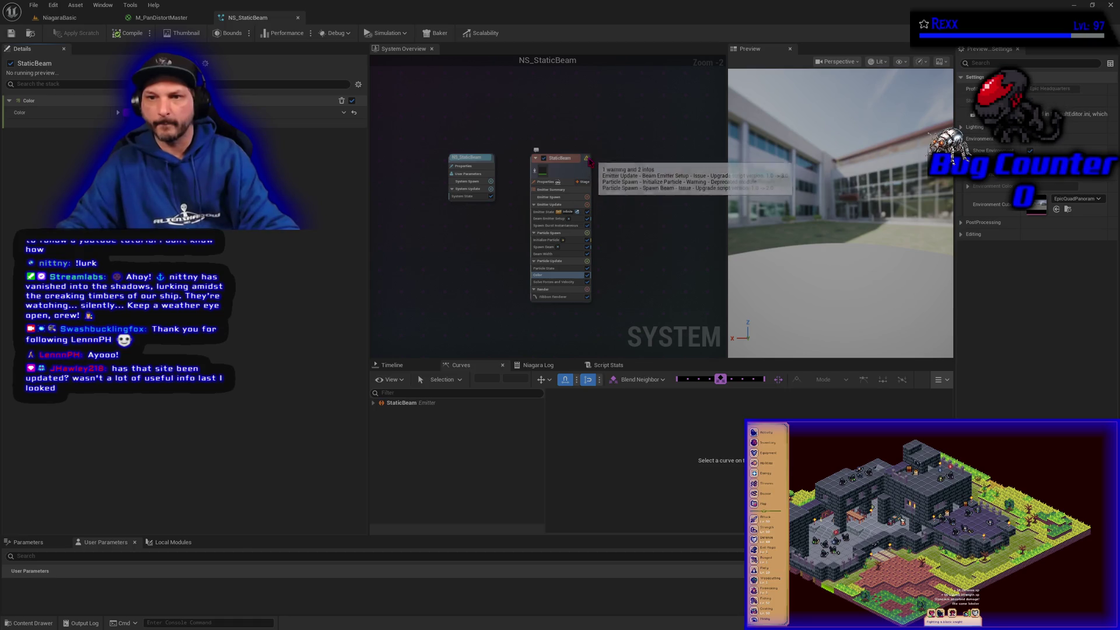
# Upgrade Beam Emitter Setup to its newest version, dismiss the note, and save NS_StaticBeam
pyautogui.click(588, 160)
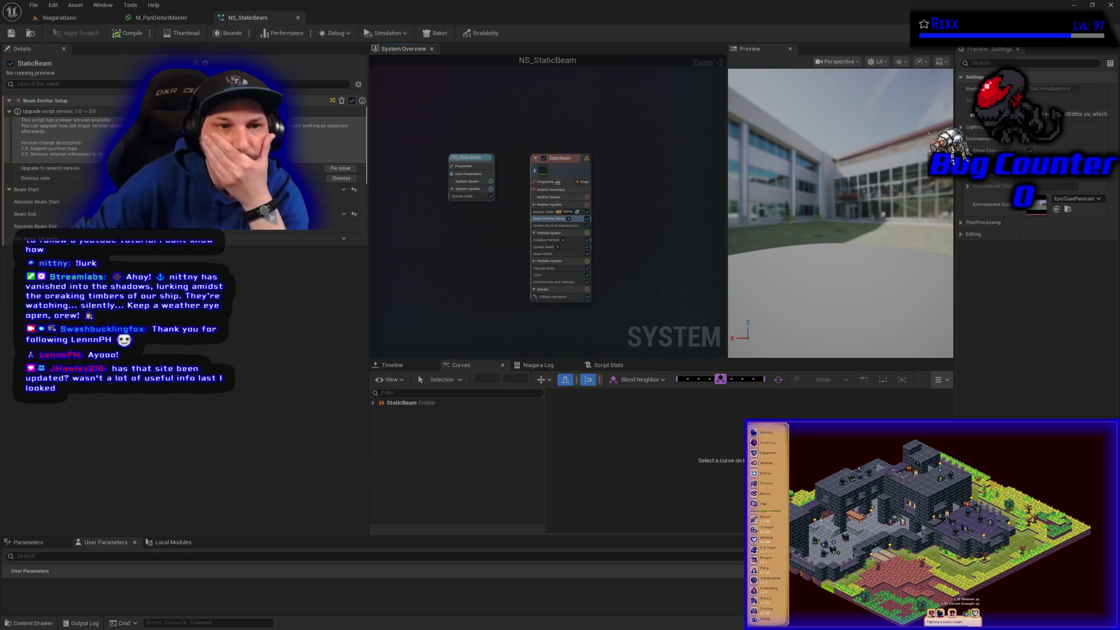
pyautogui.click(340, 168)
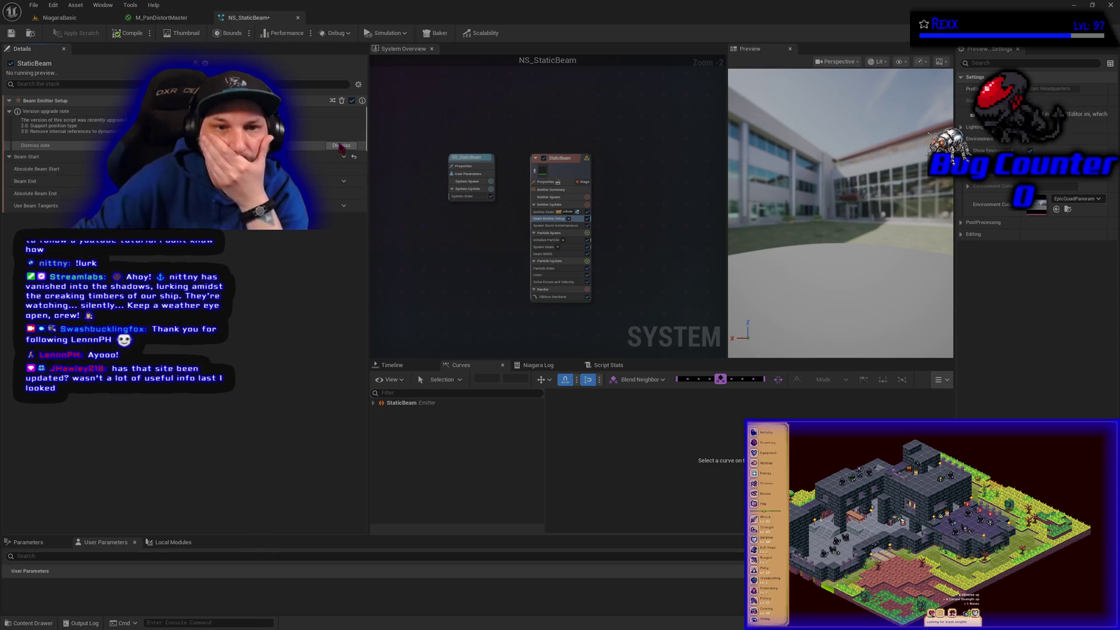
pyautogui.click(340, 146)
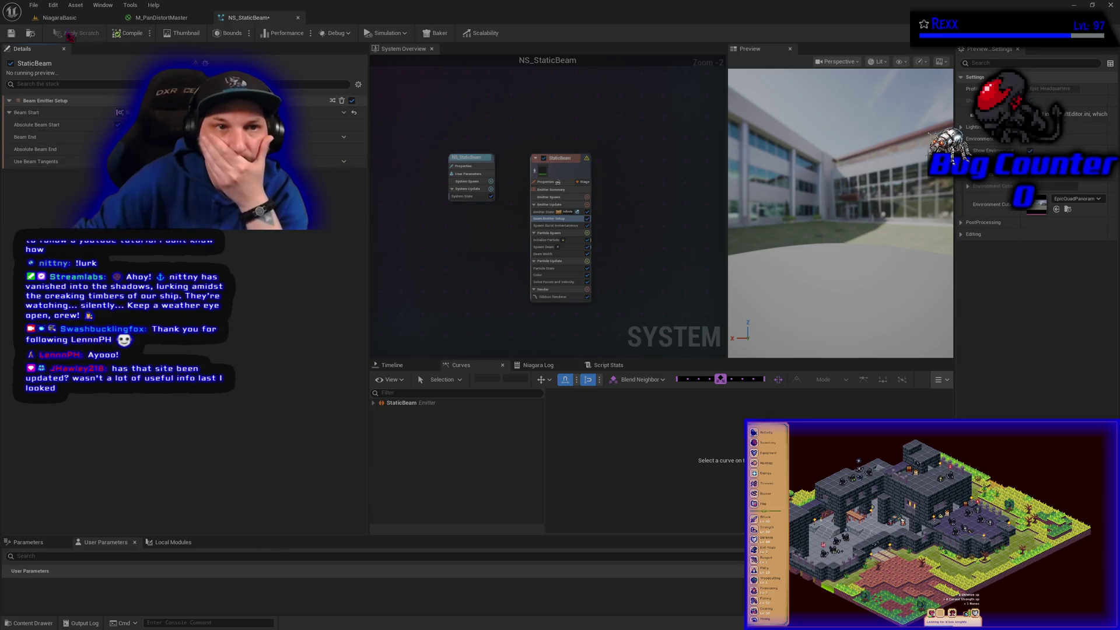
pyautogui.click(12, 32)
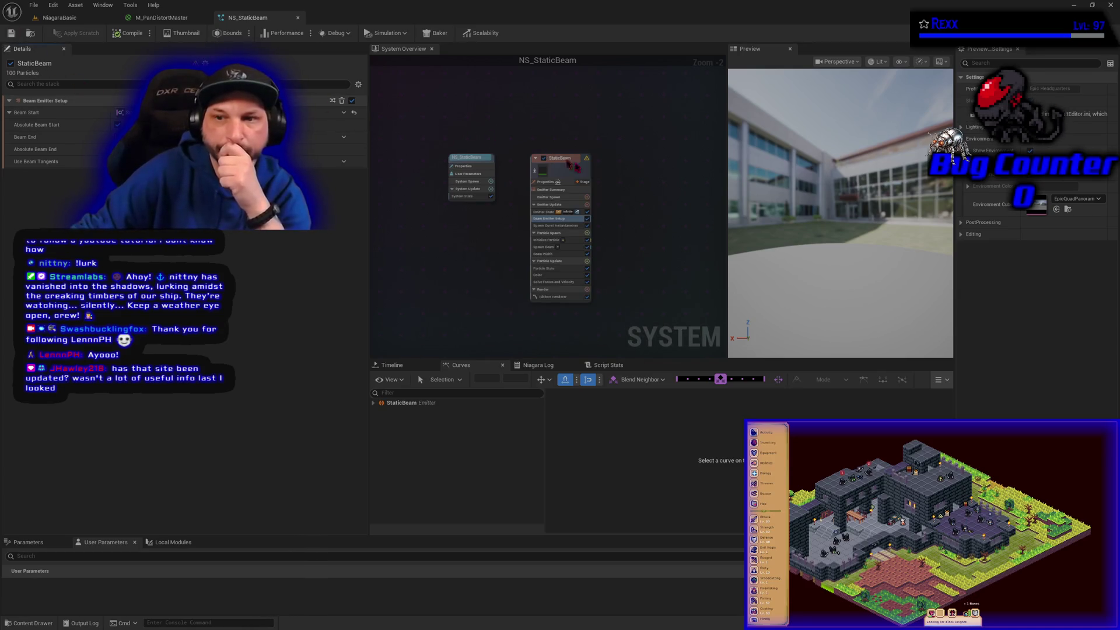
pyautogui.moveTo(588, 163)
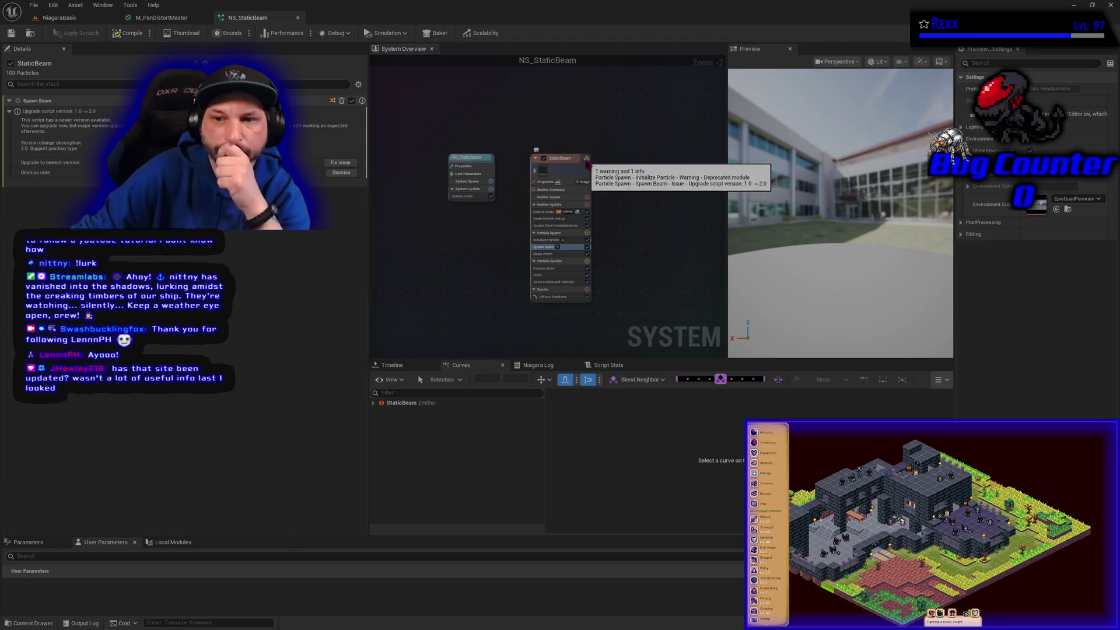
pyautogui.click(547, 246)
# Inspect the deprecated Initialize Particle module, then open the Particle Spawn Add new Module list
pyautogui.click(547, 240)
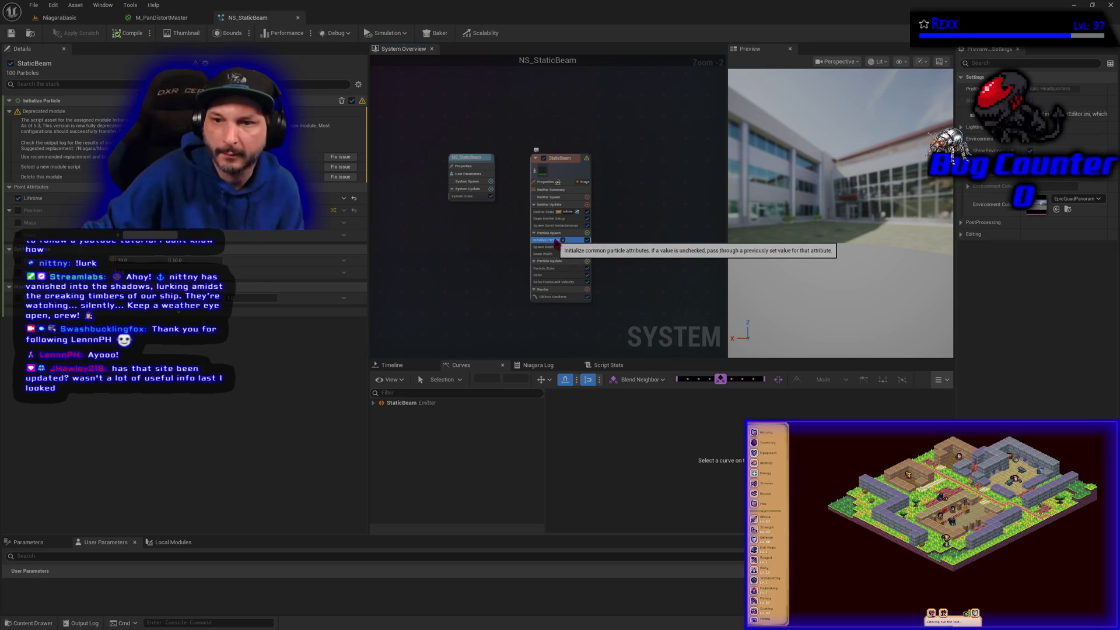
pyautogui.click(588, 233)
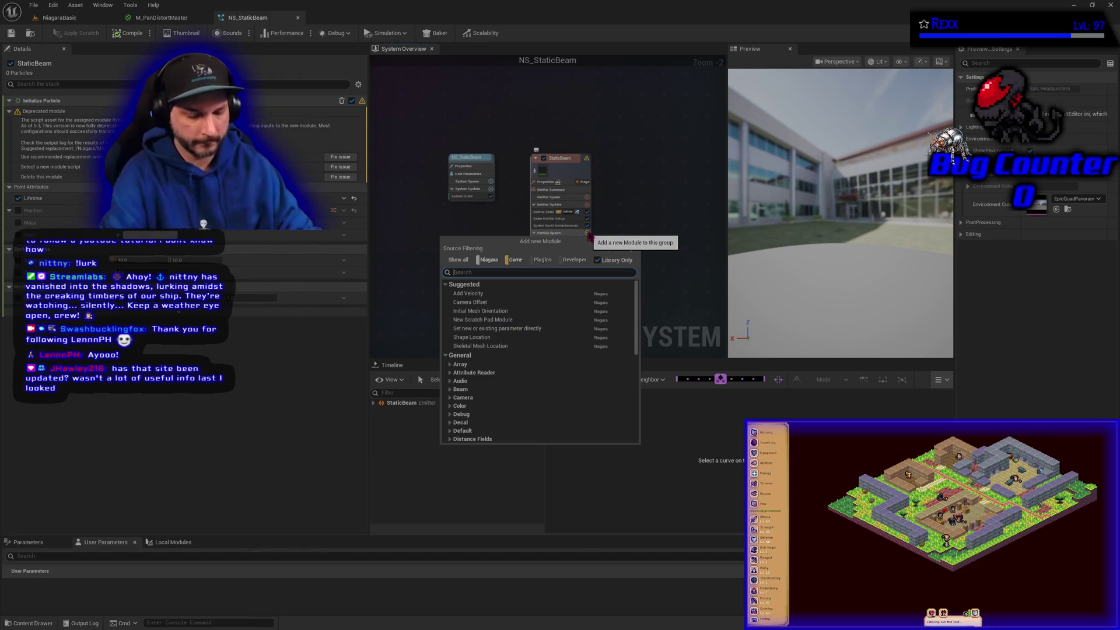
# Search 'init' in the module browser and add Initialize Particle to Particle Spawn
pyautogui.write('init')
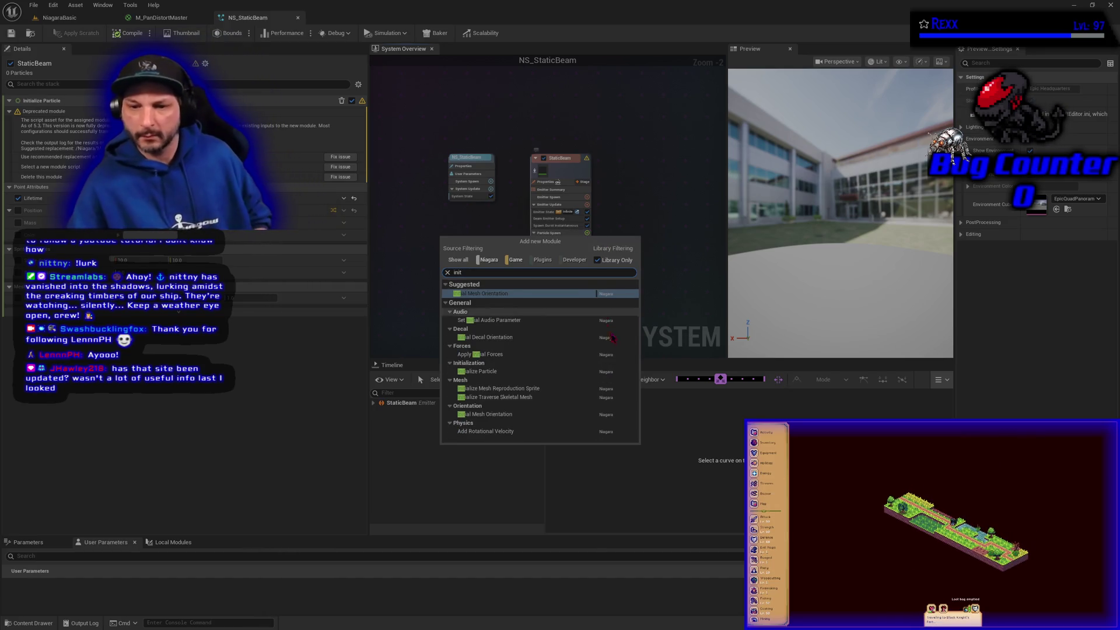
pyautogui.click(479, 371)
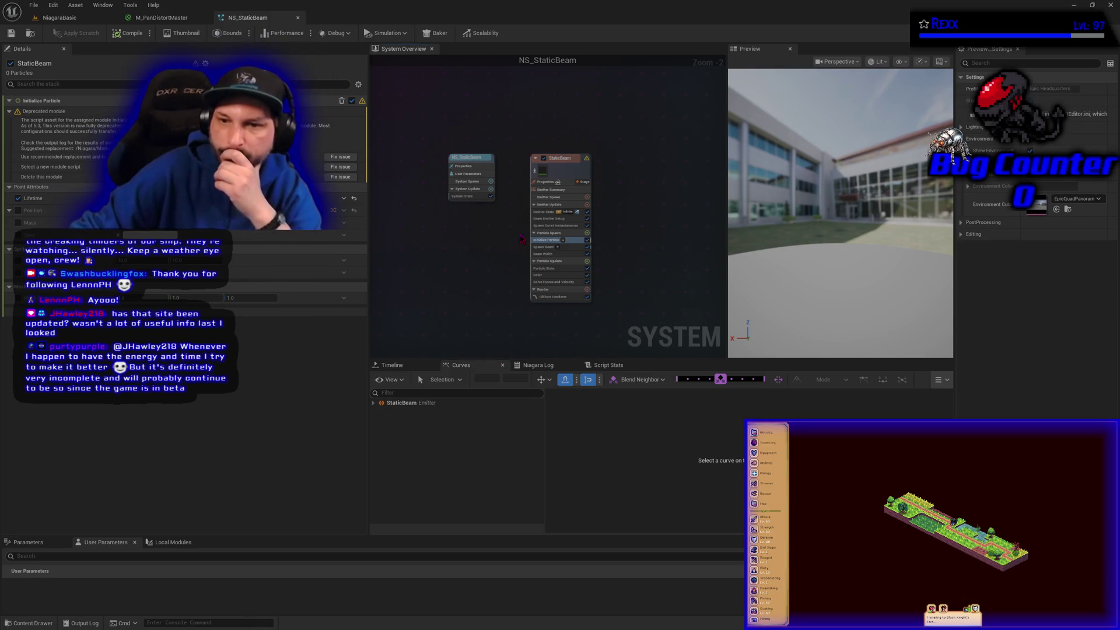
pyautogui.moveTo(587, 160)
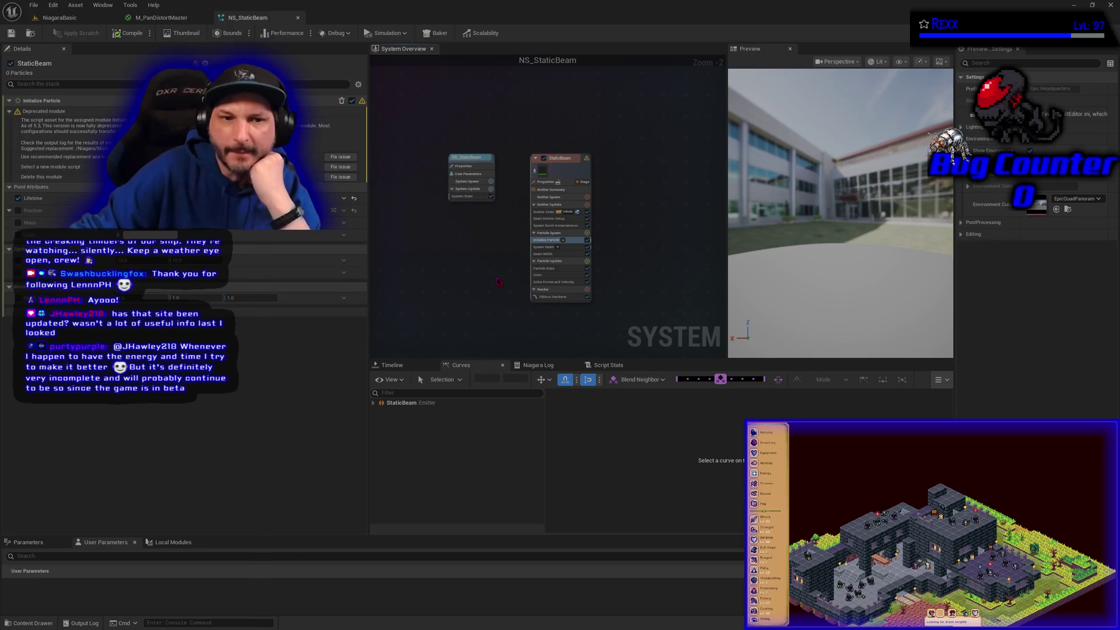
# Swap in the recommended Initialize Particle 001 replacement, save, and delete the deprecated original module
pyautogui.click(341, 156)
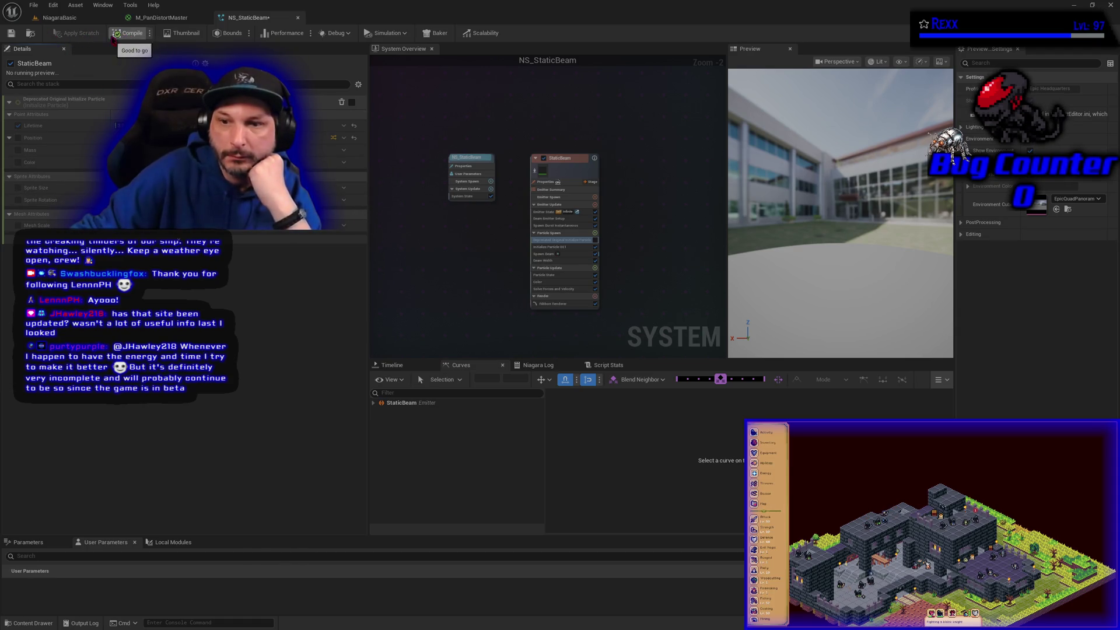
pyautogui.click(10, 33)
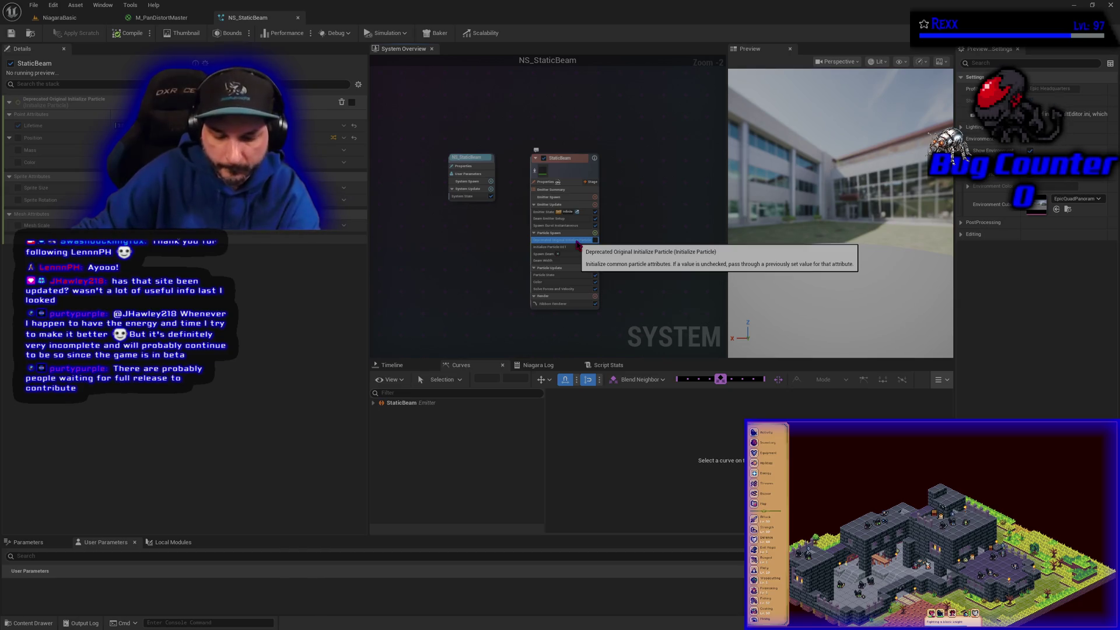
pyautogui.press('Delete')
pyautogui.click(571, 241)
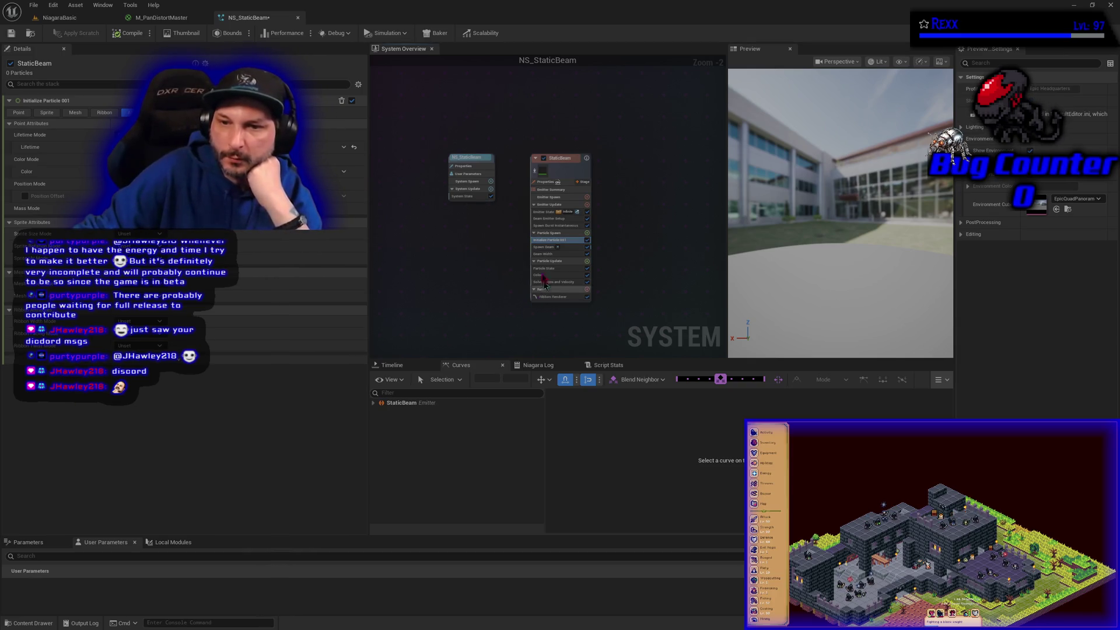
pyautogui.click(541, 246)
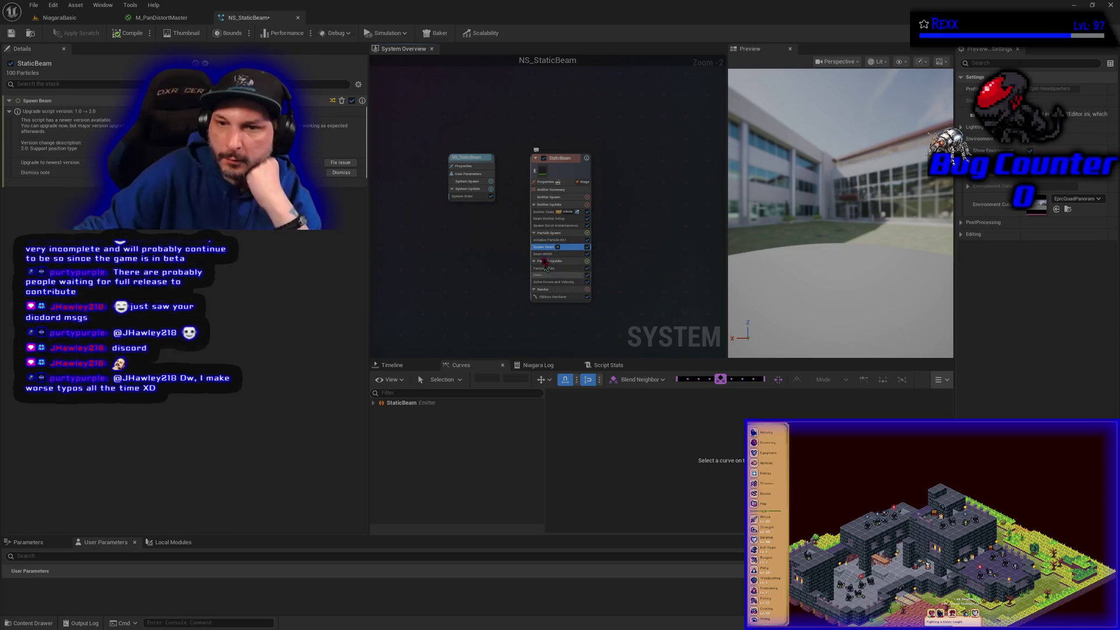
# Fix the Spawn Beam upgrade warning, then open the Ribbon Renderer's MI_Ribbon_Additive material
pyautogui.click(536, 172)
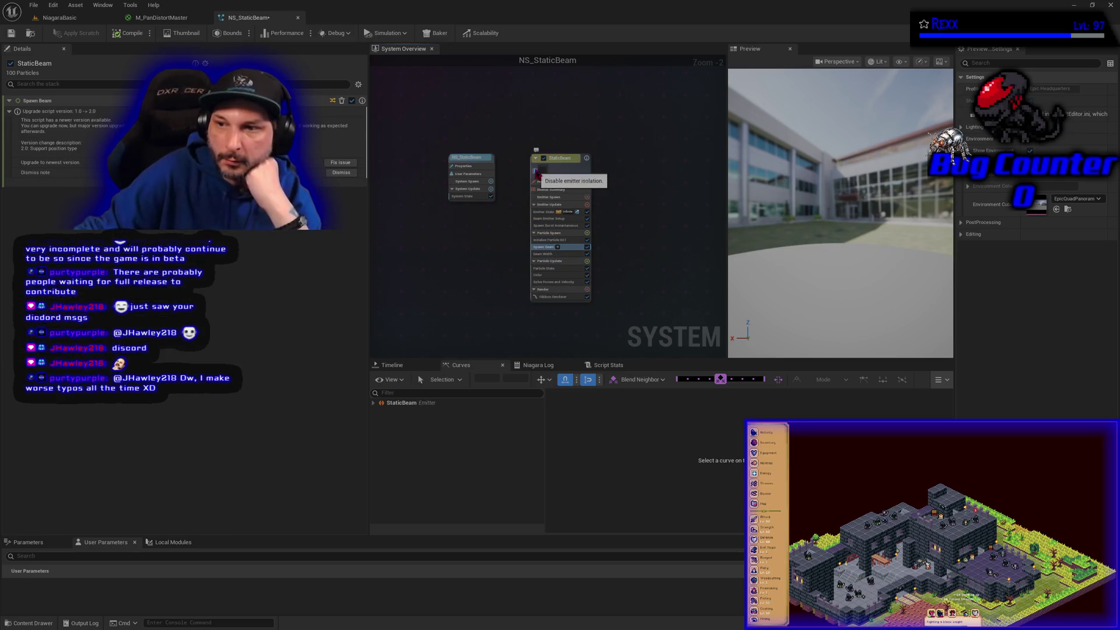
pyautogui.click(555, 297)
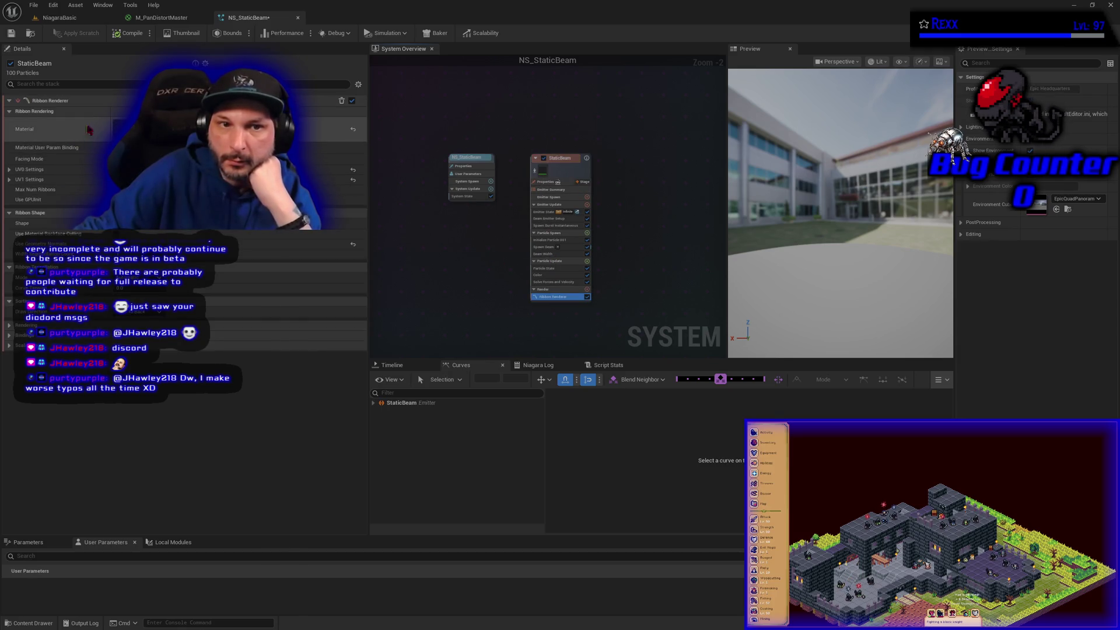
pyautogui.doubleClick(125, 129)
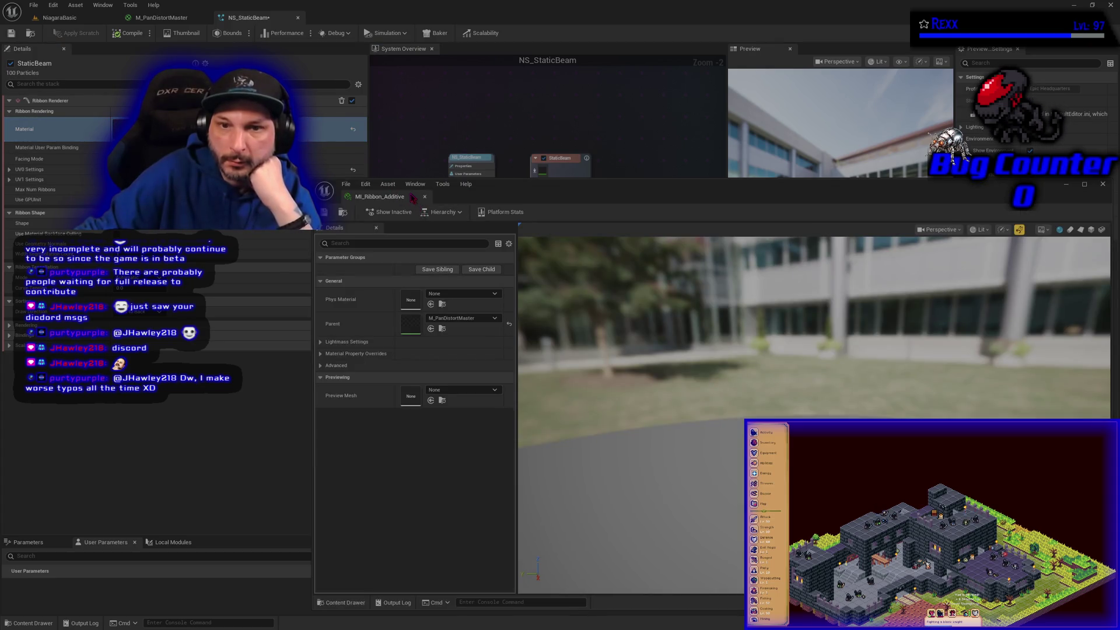
# Dock the MI_Ribbon_Additive editor as a tab, then switch to the M_PanDistortMaster graph
pyautogui.moveTo(411, 197)
pyautogui.mouseDown()
pyautogui.moveTo(532, 148)
pyautogui.moveTo(455, 132)
pyautogui.moveTo(431, 99)
pyautogui.moveTo(411, 98)
pyautogui.moveTo(490, 79)
pyautogui.moveTo(461, 21)
pyautogui.mouseUp()
pyautogui.moveTo(260, 32); pyautogui.dragTo(258, 29)
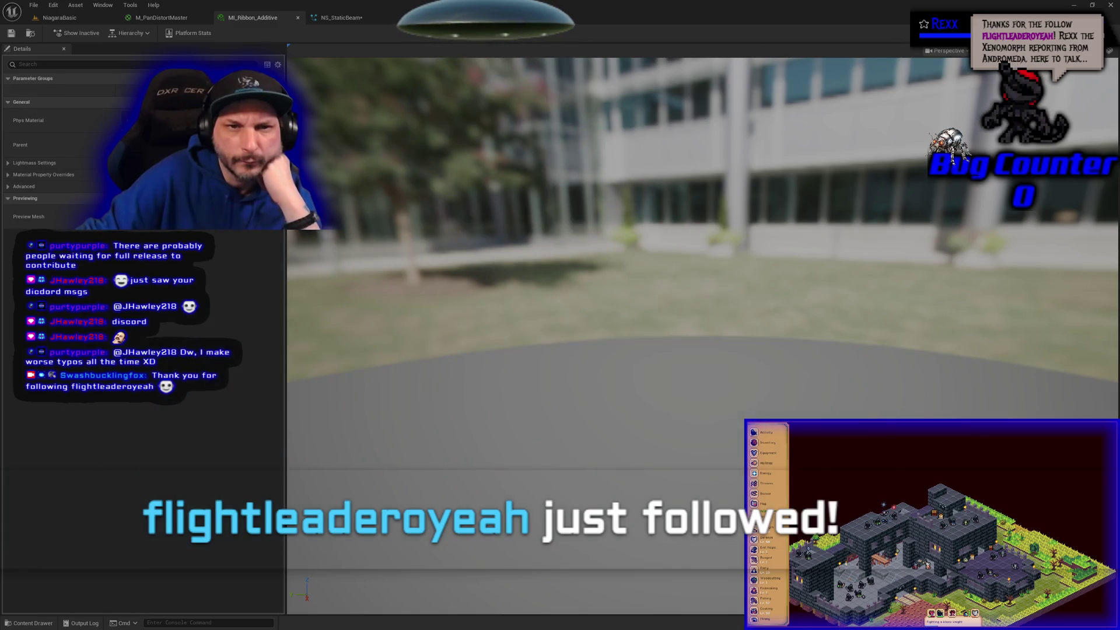
pyautogui.click(161, 17)
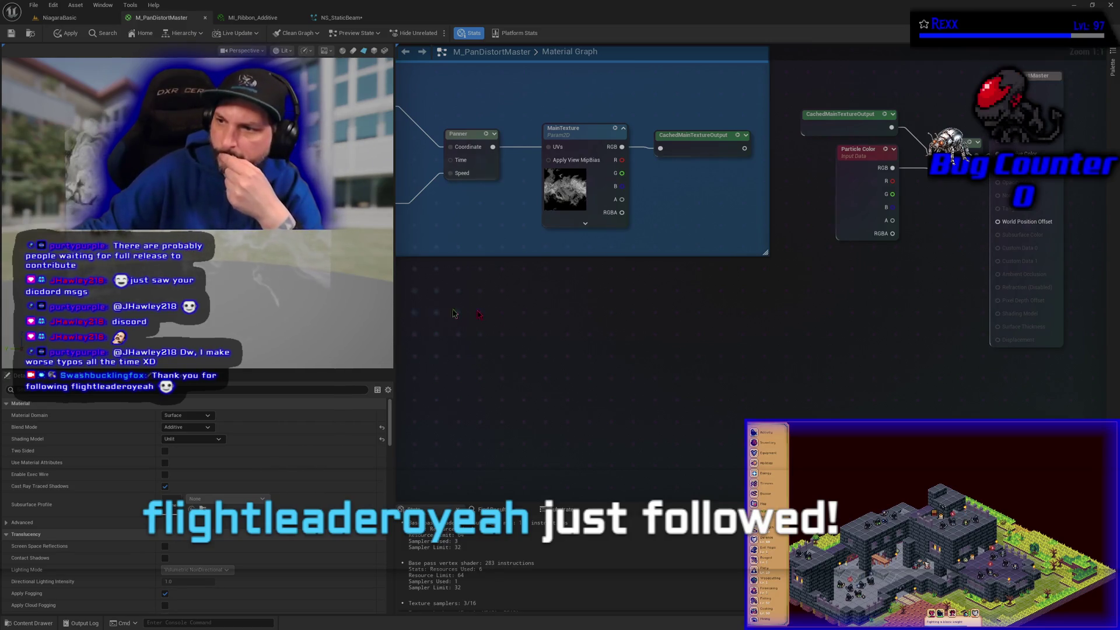
# Survey M_PanDistortMaster's nodes and opacity wiring, frame the whole graph, then return to MI_Ribbon_Additive
pyautogui.moveTo(595, 325); pyautogui.dragTo(662, 387)
pyautogui.scroll(-1, 661, 387)
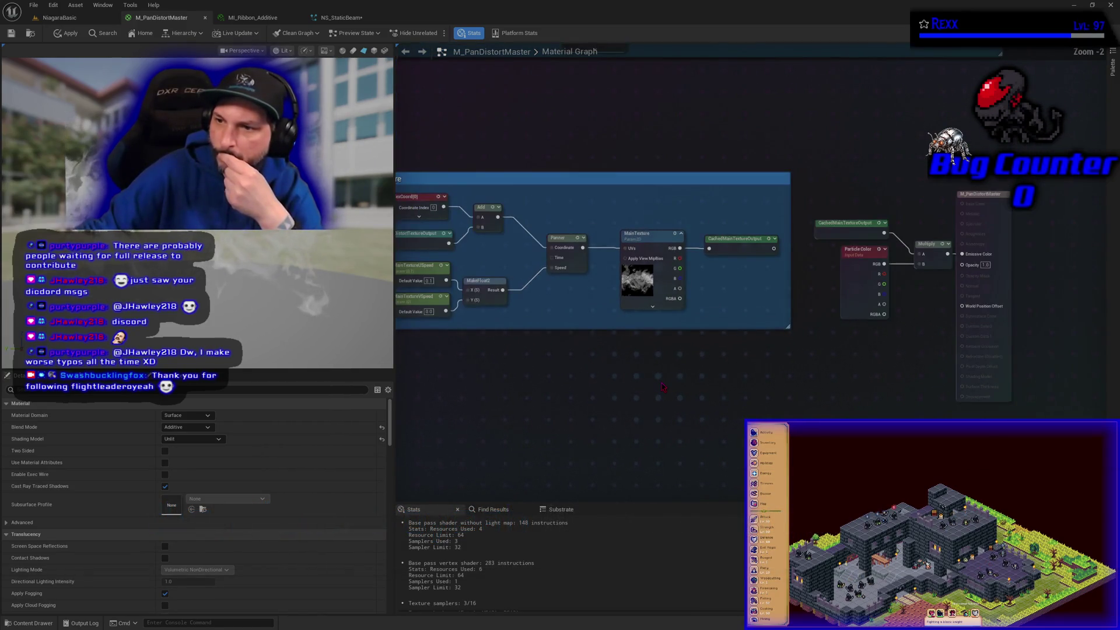
pyautogui.scroll(-2, 579, 389)
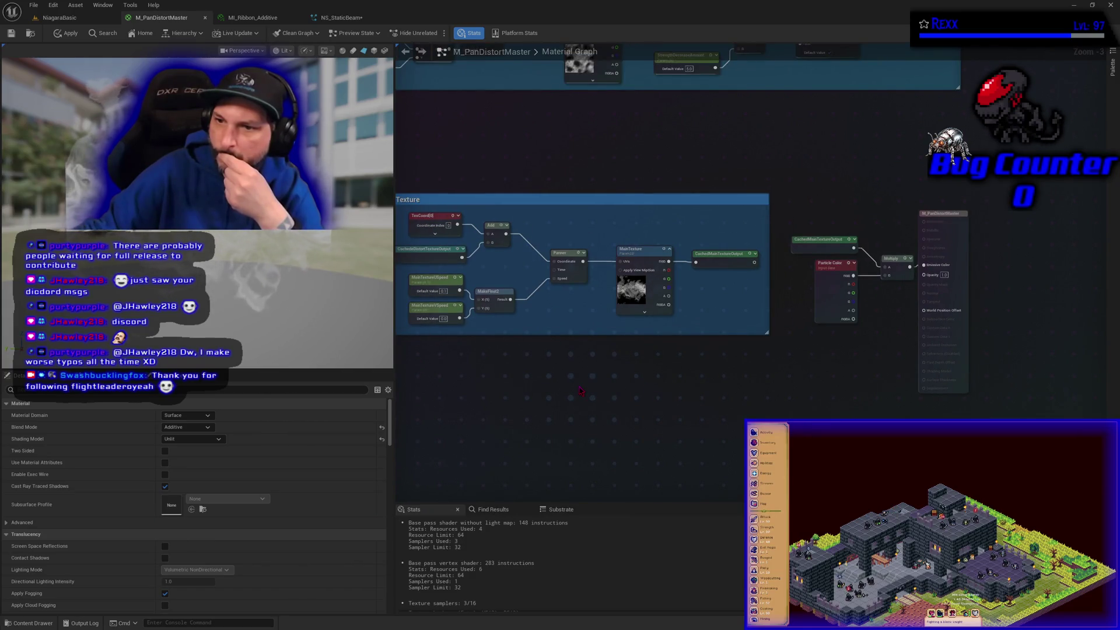
pyautogui.moveTo(579, 390); pyautogui.dragTo(712, 389)
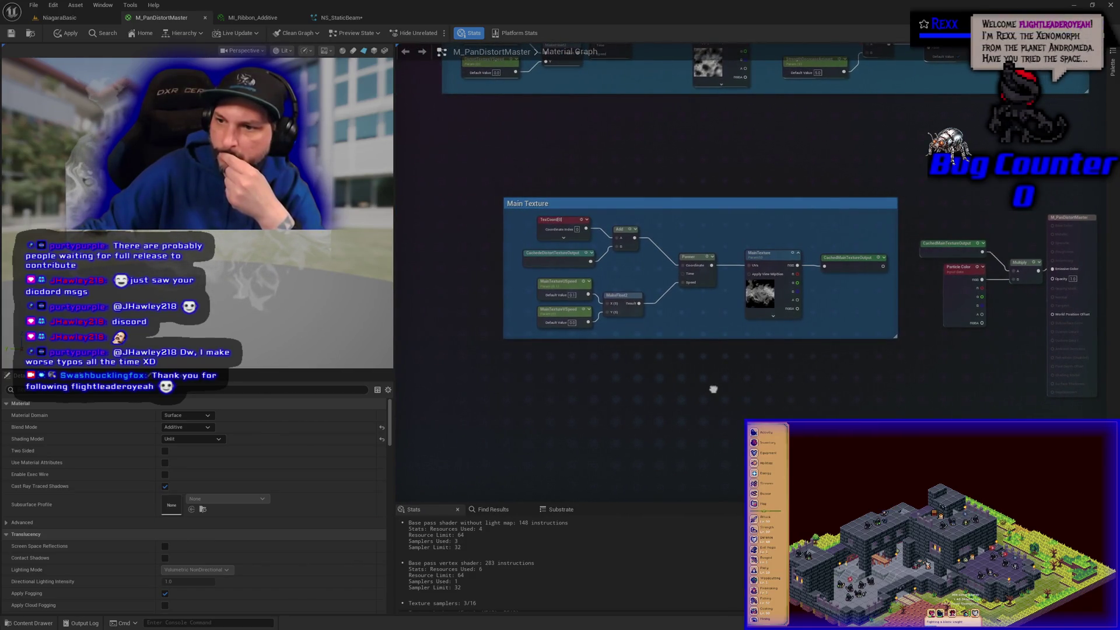
pyautogui.moveTo(713, 389); pyautogui.dragTo(586, 424)
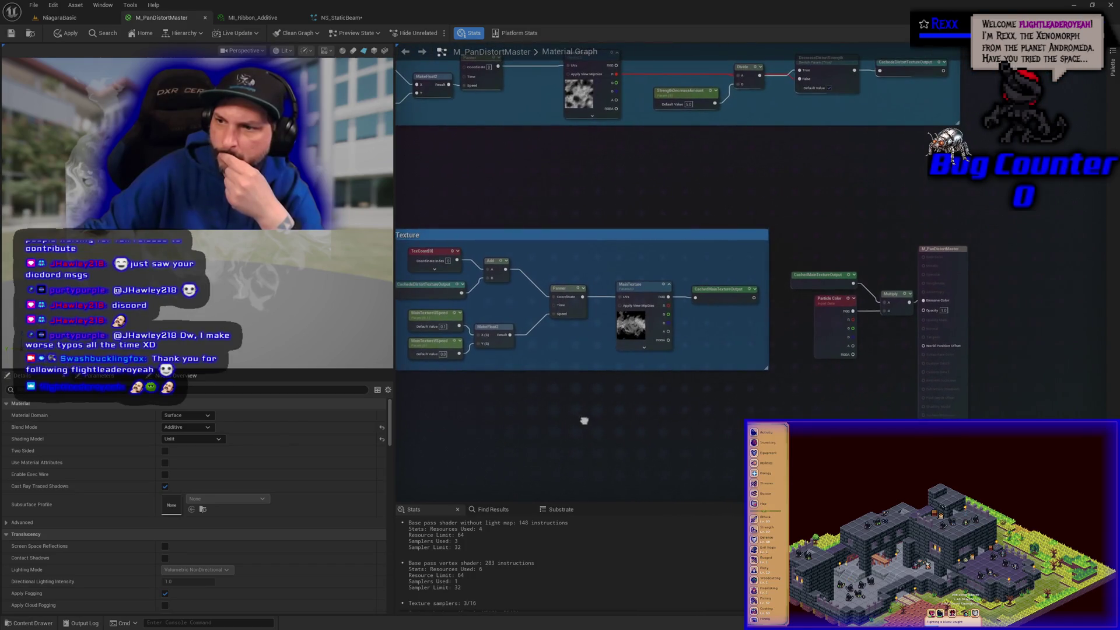
pyautogui.press('Home')
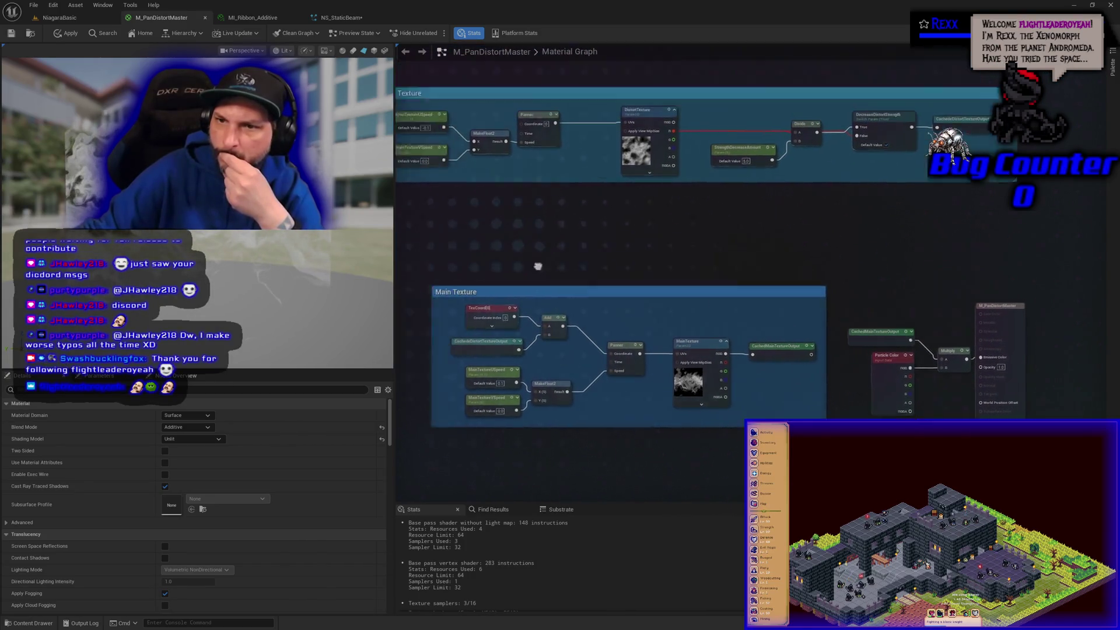
pyautogui.click(279, 19)
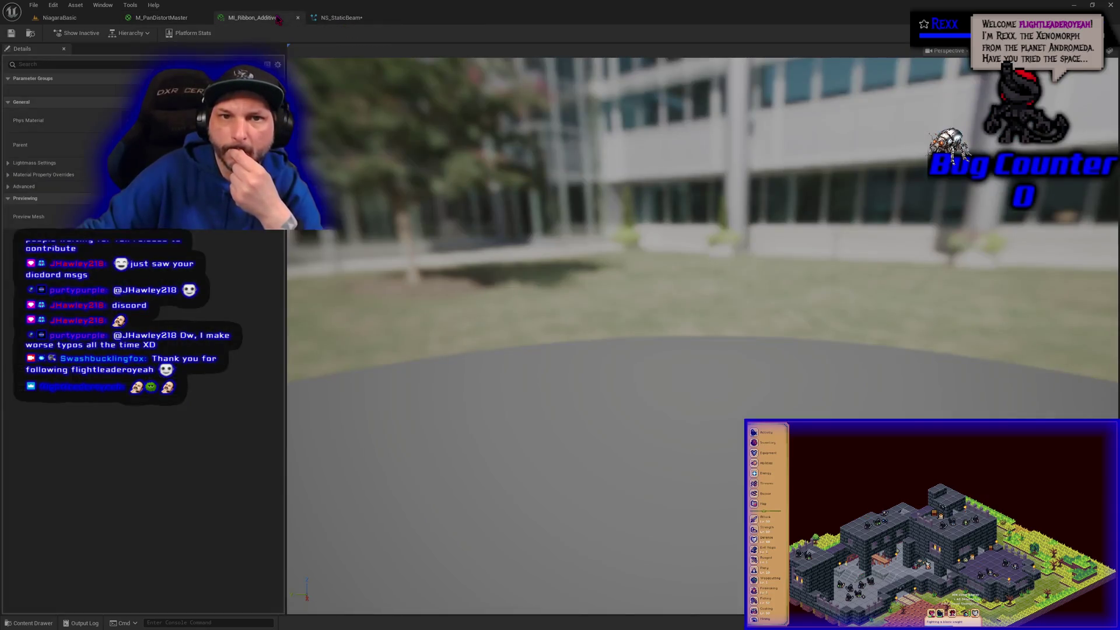
pyautogui.click(340, 18)
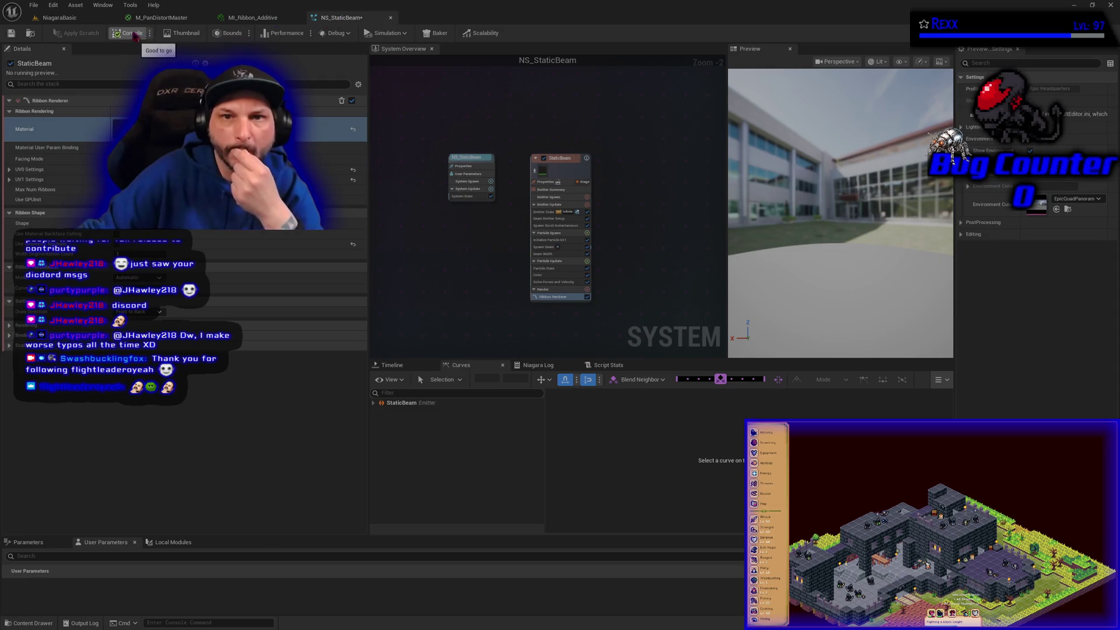
pyautogui.click(11, 34)
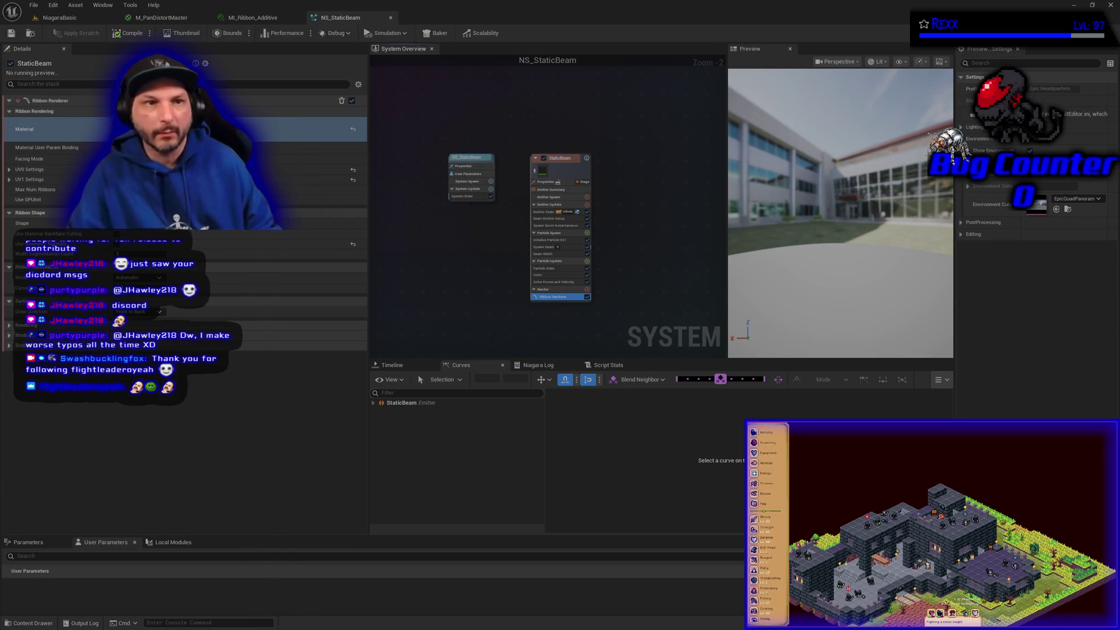
pyautogui.click(61, 18)
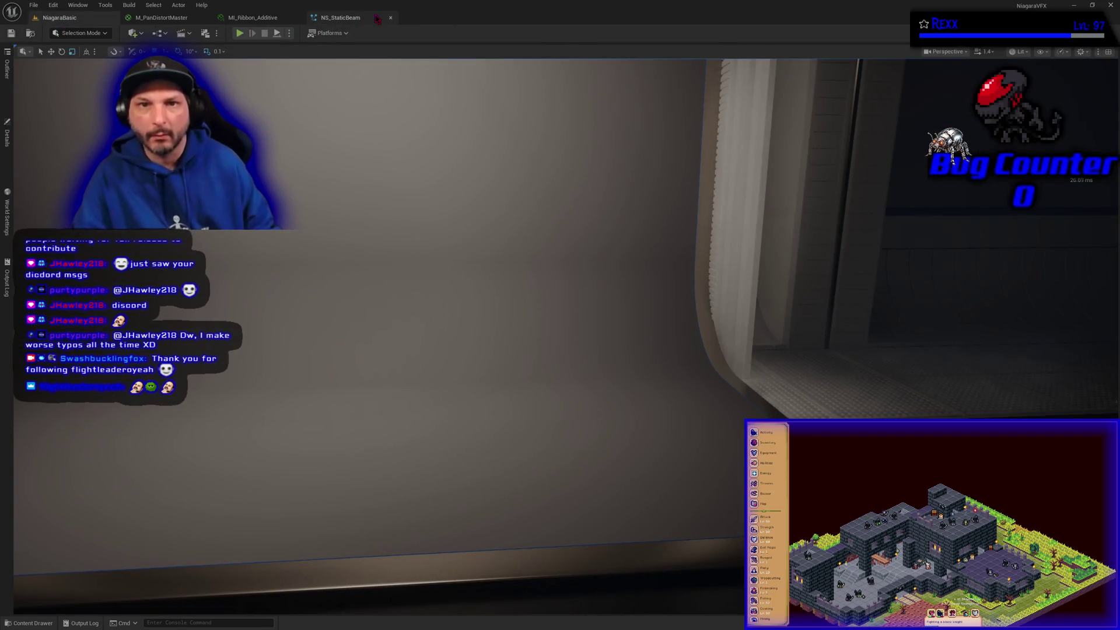
pyautogui.click(340, 17)
pyautogui.scroll(2, 560, 254)
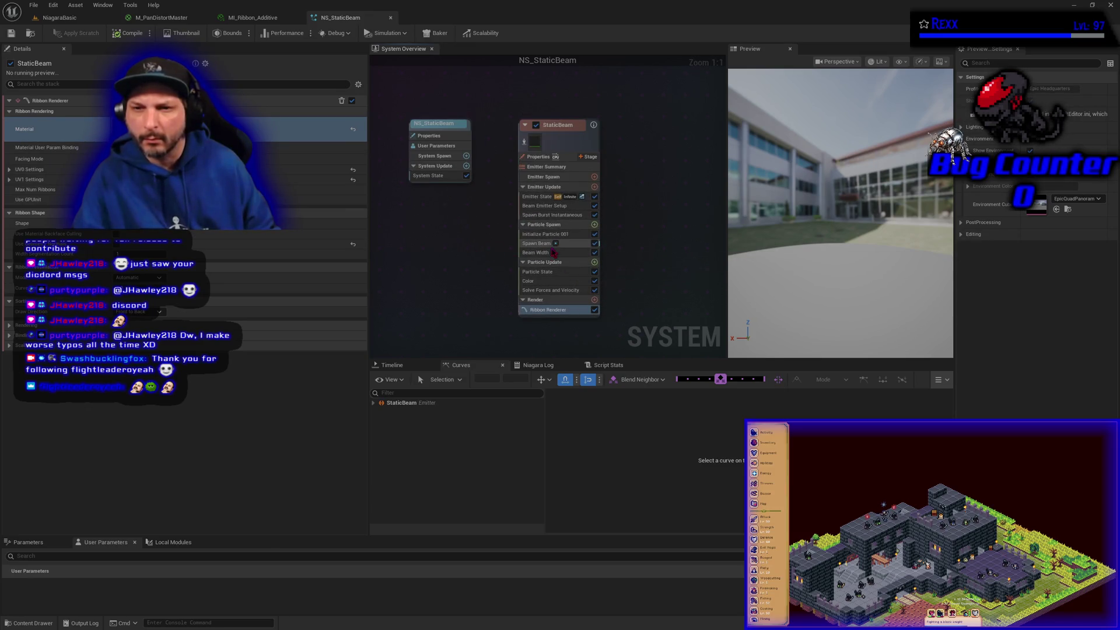
# Upgrade Spawn Beam to its newest script version, then compile and save NS_StaticBeam
pyautogui.click(551, 244)
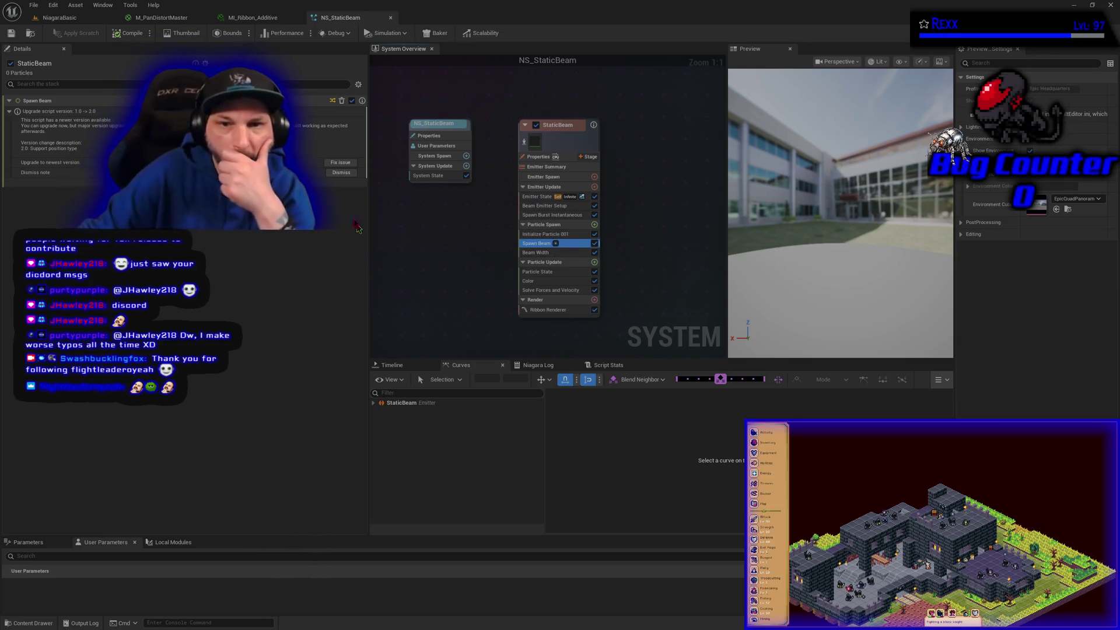
pyautogui.click(338, 162)
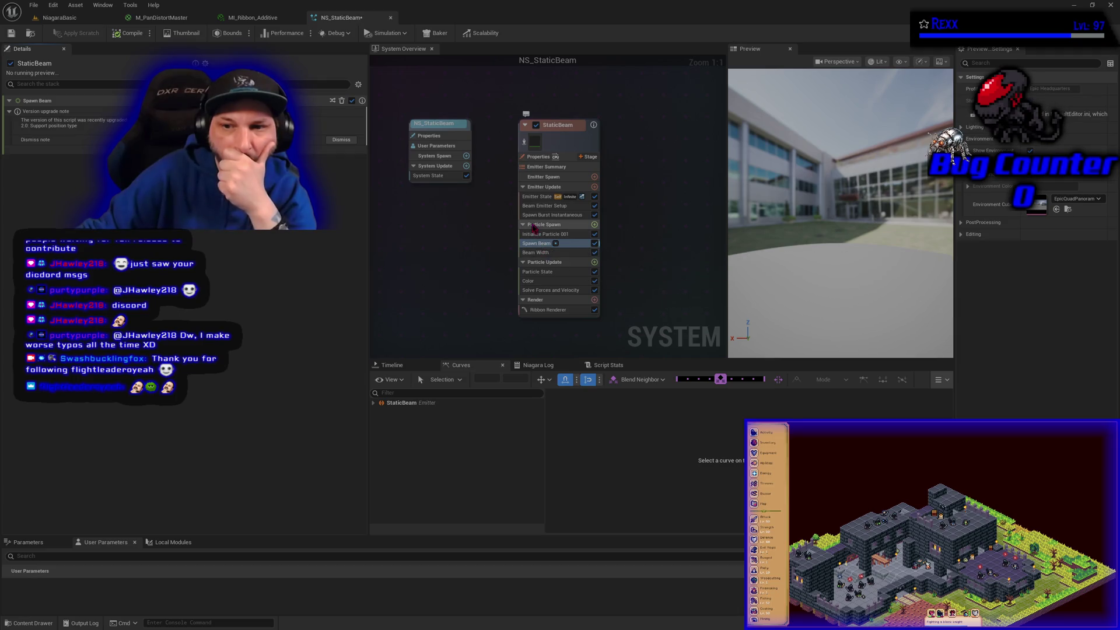
pyautogui.click(531, 234)
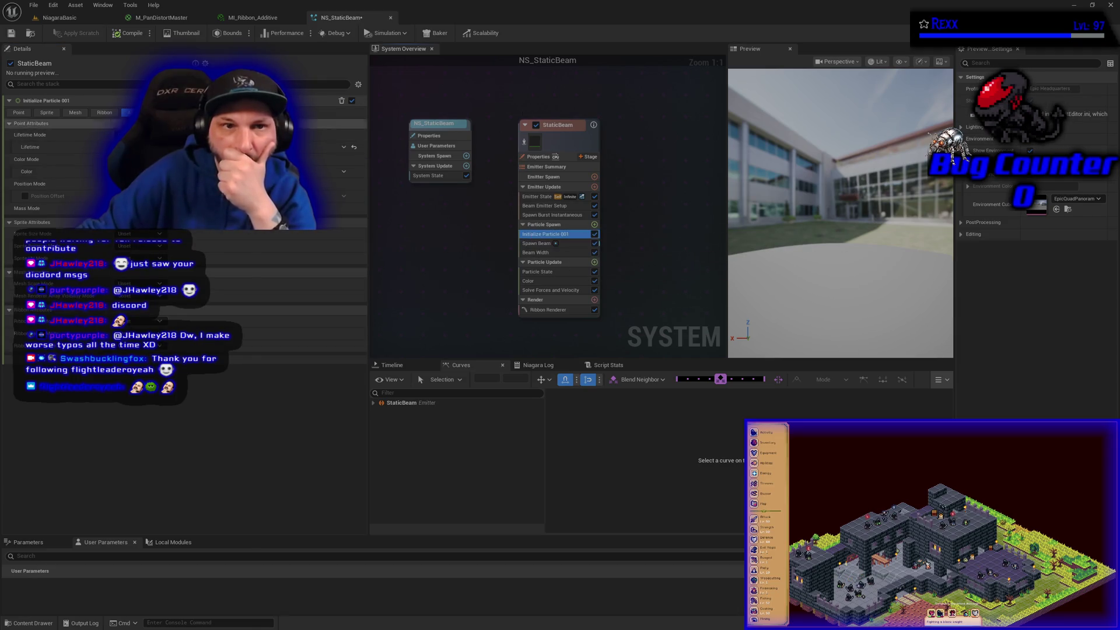
pyautogui.click(131, 35)
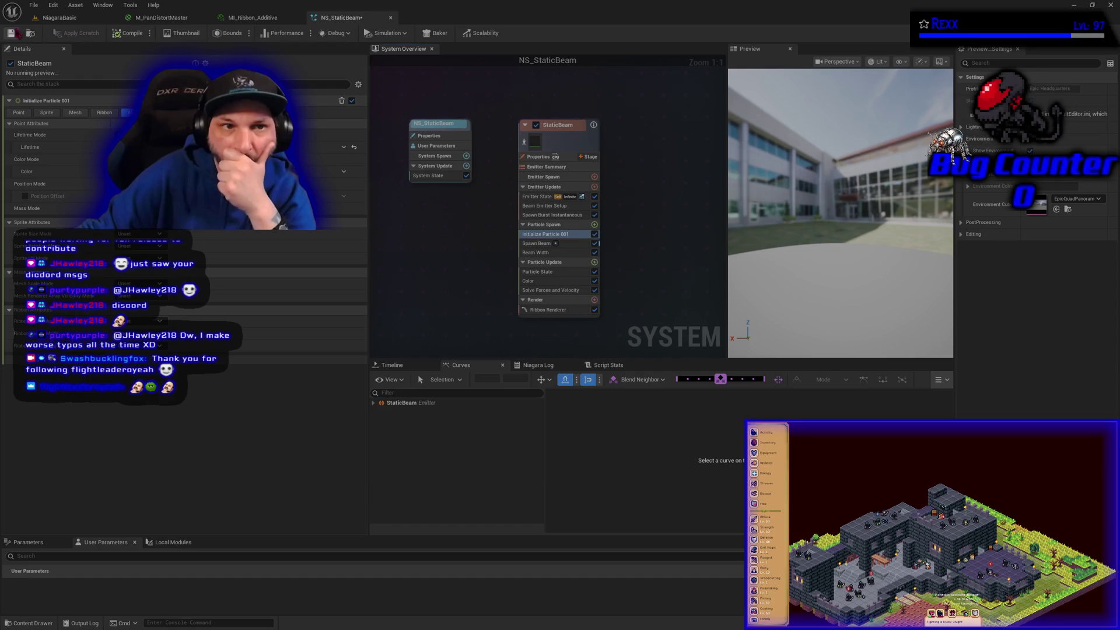
pyautogui.hotkey('ctrl', 's')
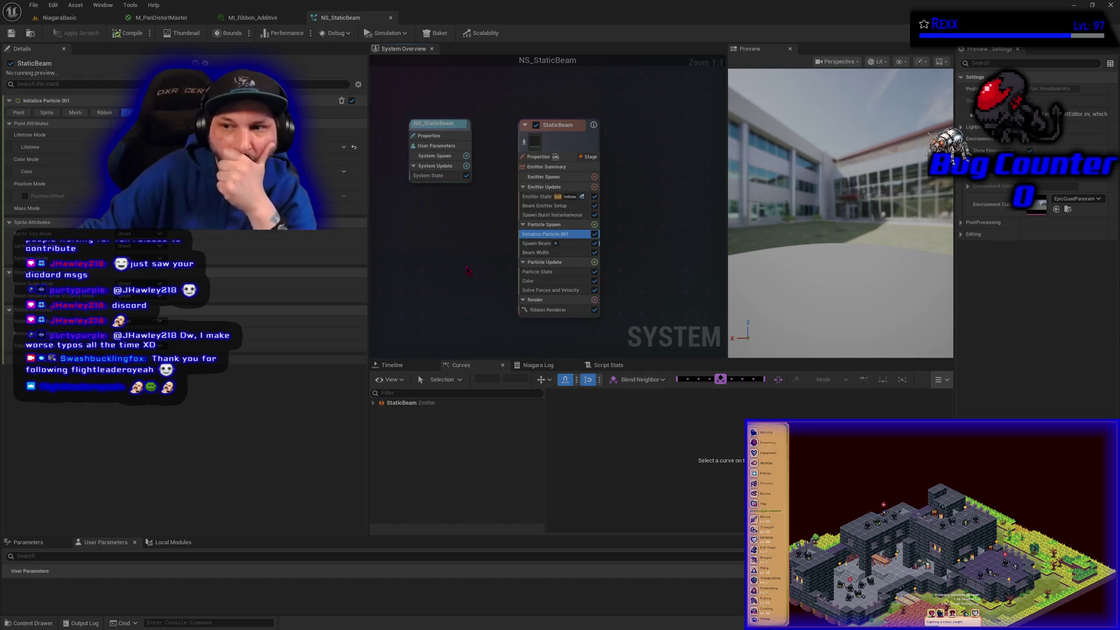
# Dismiss Spawn Beam's version upgrade note and review the Beam Width and Color modules
pyautogui.click(536, 243)
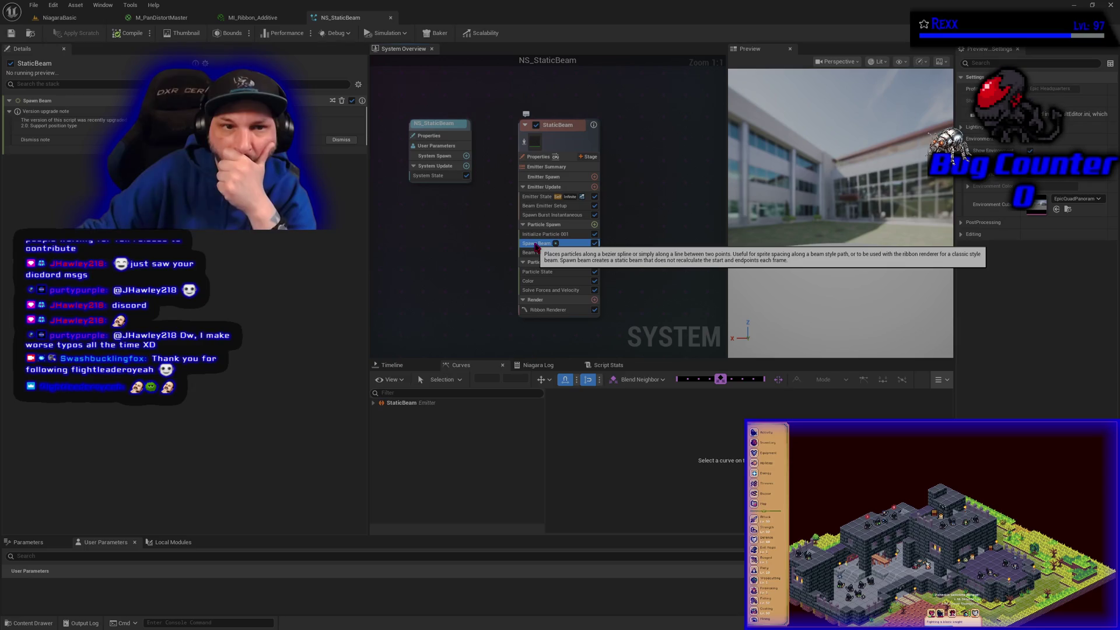
pyautogui.click(341, 140)
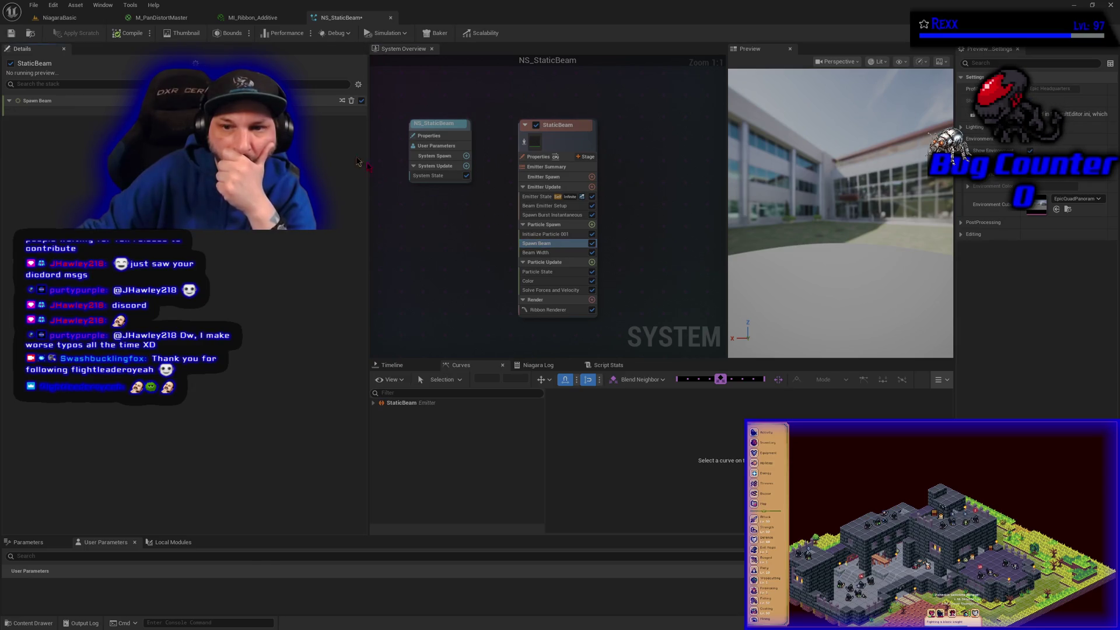
pyautogui.click(534, 253)
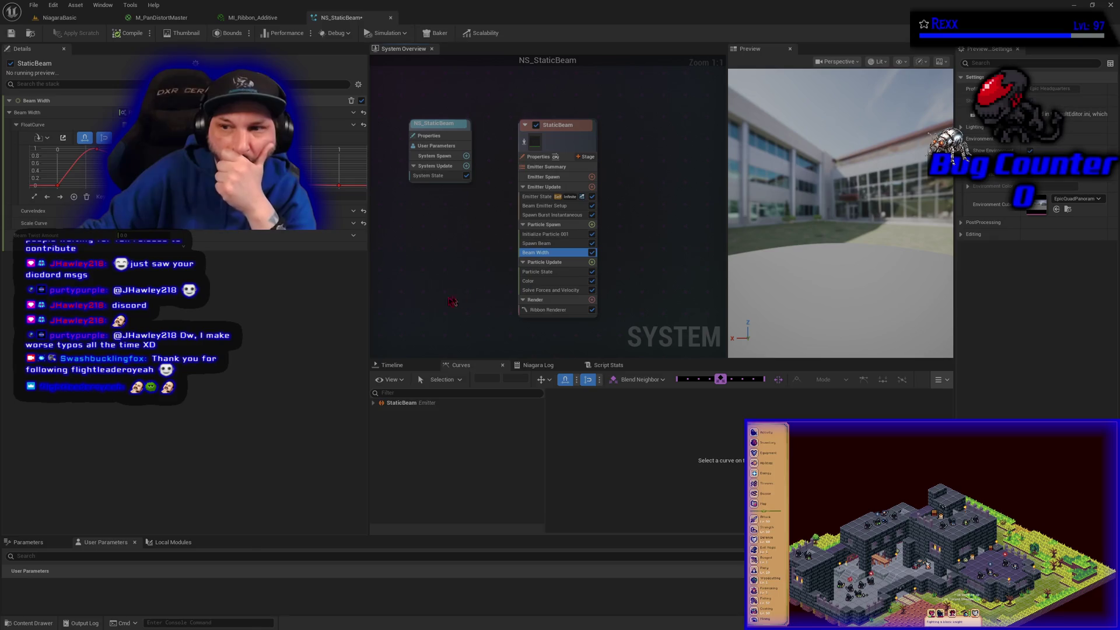
pyautogui.click(563, 281)
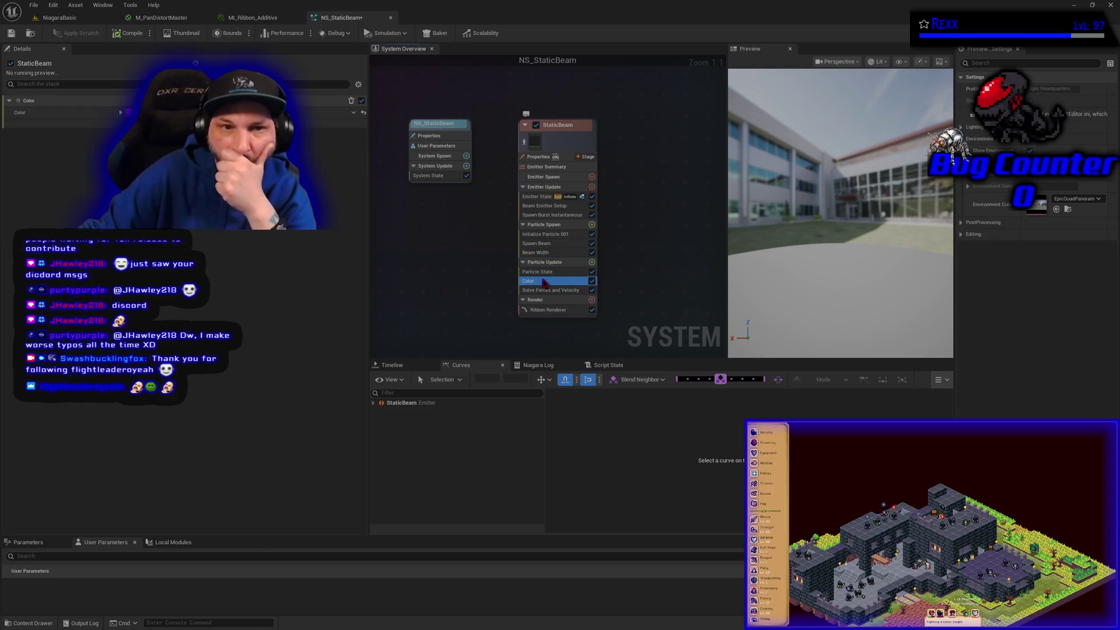
# Toggle Color, Initialize Particle 001, Spawn Beam and Beam Width off and back on, then view emitter properties
pyautogui.click(592, 281)
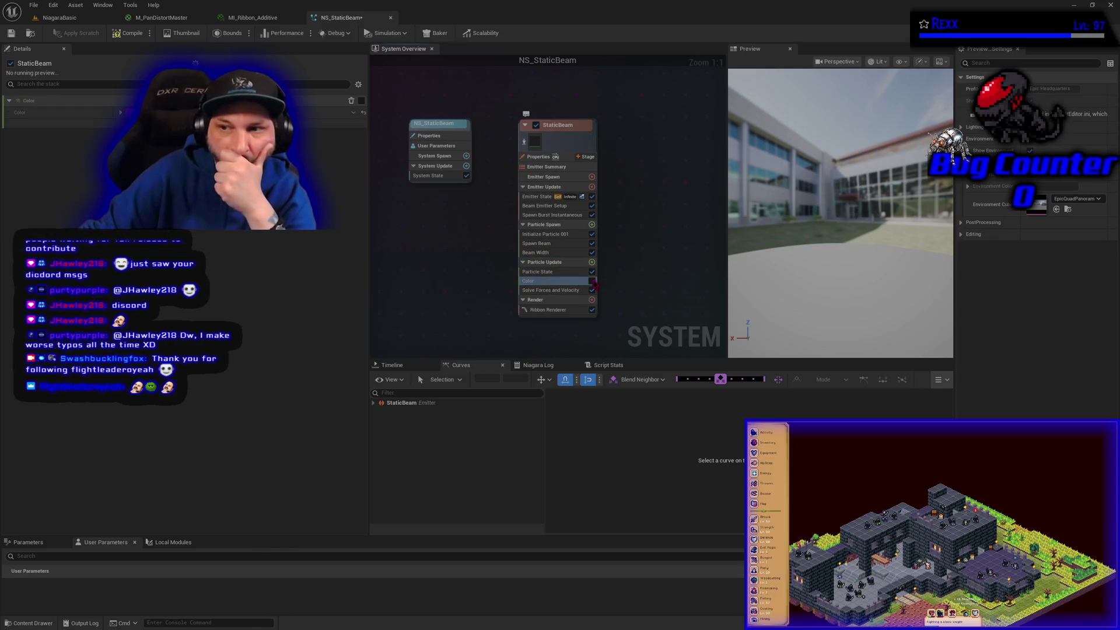
pyautogui.click(593, 282)
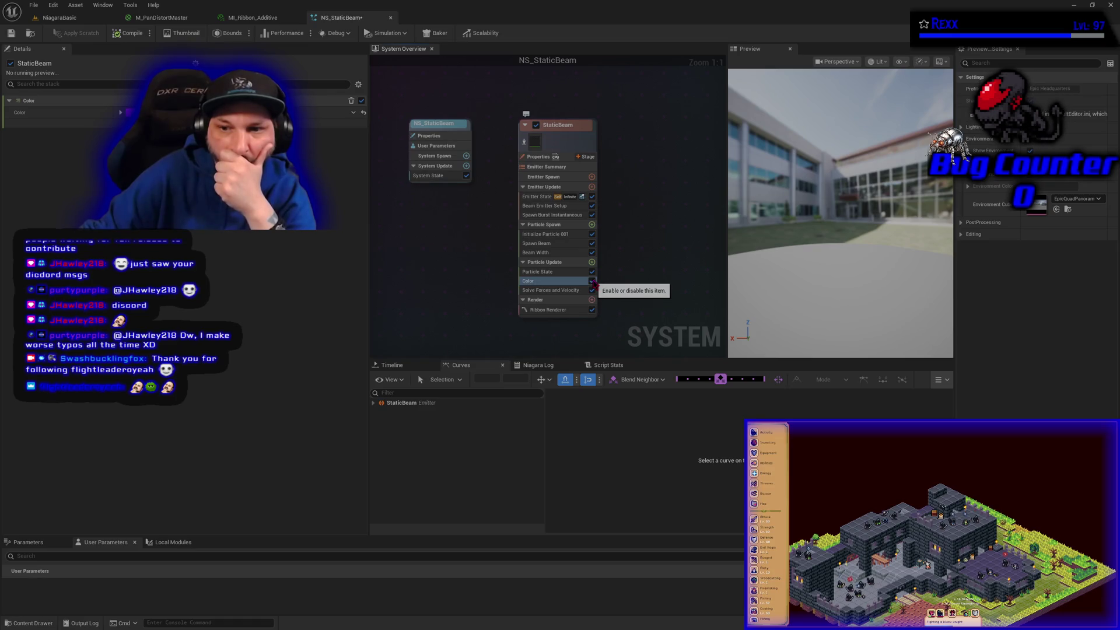
pyautogui.click(592, 234)
pyautogui.click(592, 234)
pyautogui.click(593, 243)
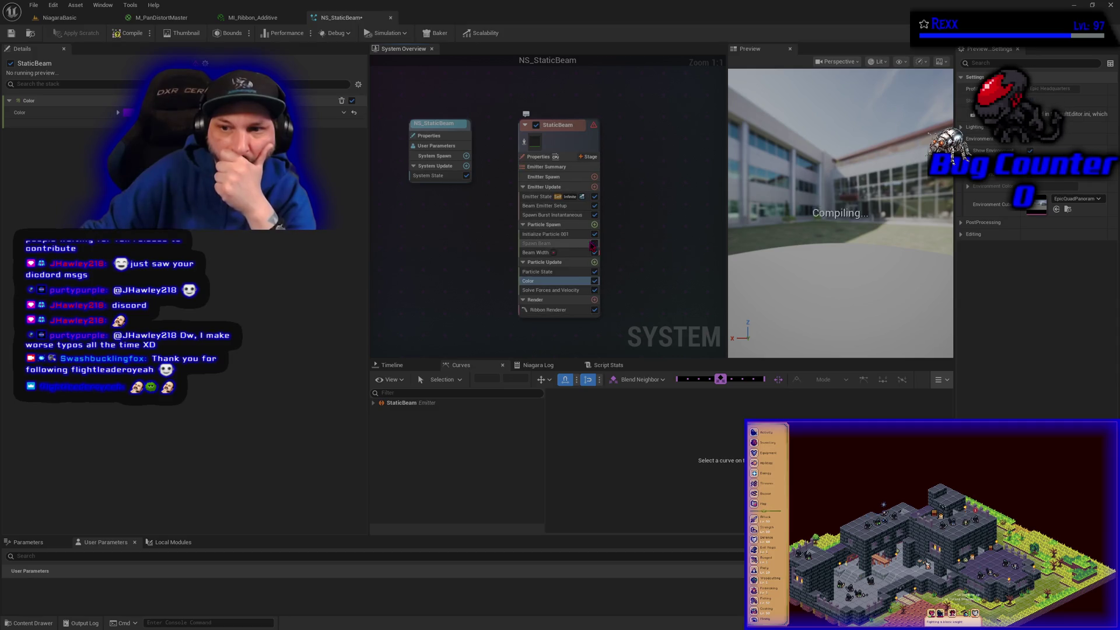
pyautogui.click(594, 243)
pyautogui.click(595, 253)
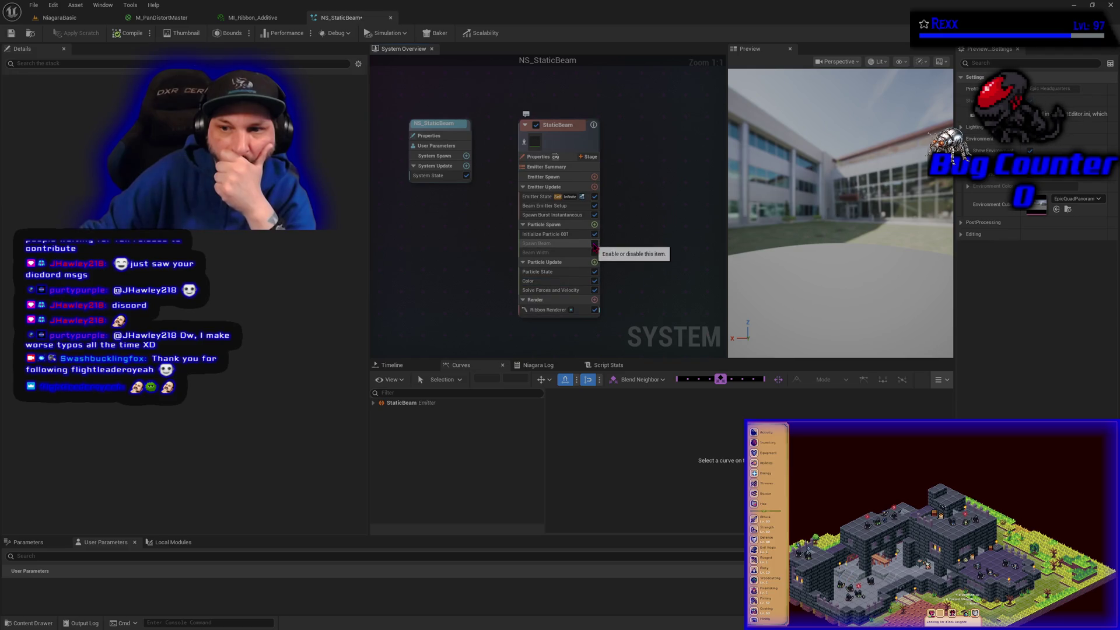
pyautogui.click(592, 253)
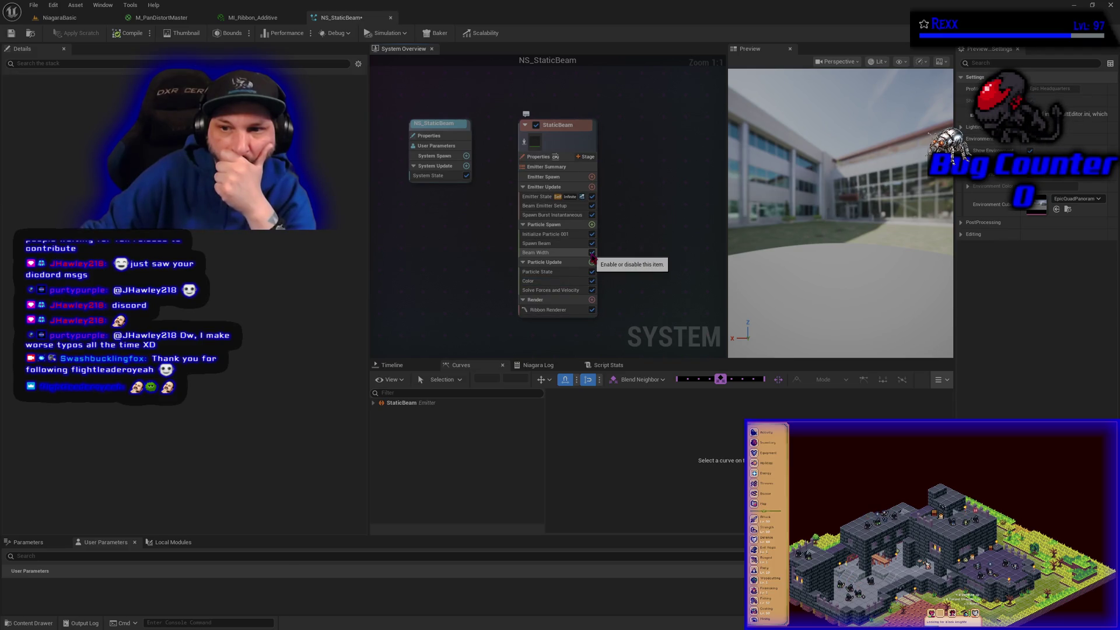
pyautogui.click(528, 197)
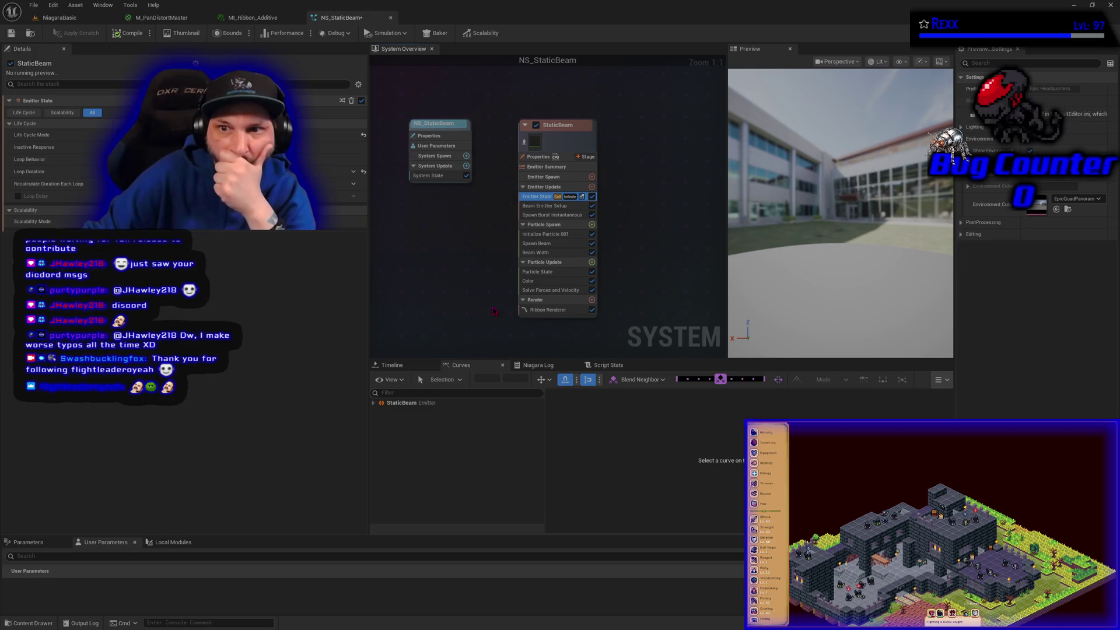
pyautogui.click(547, 157)
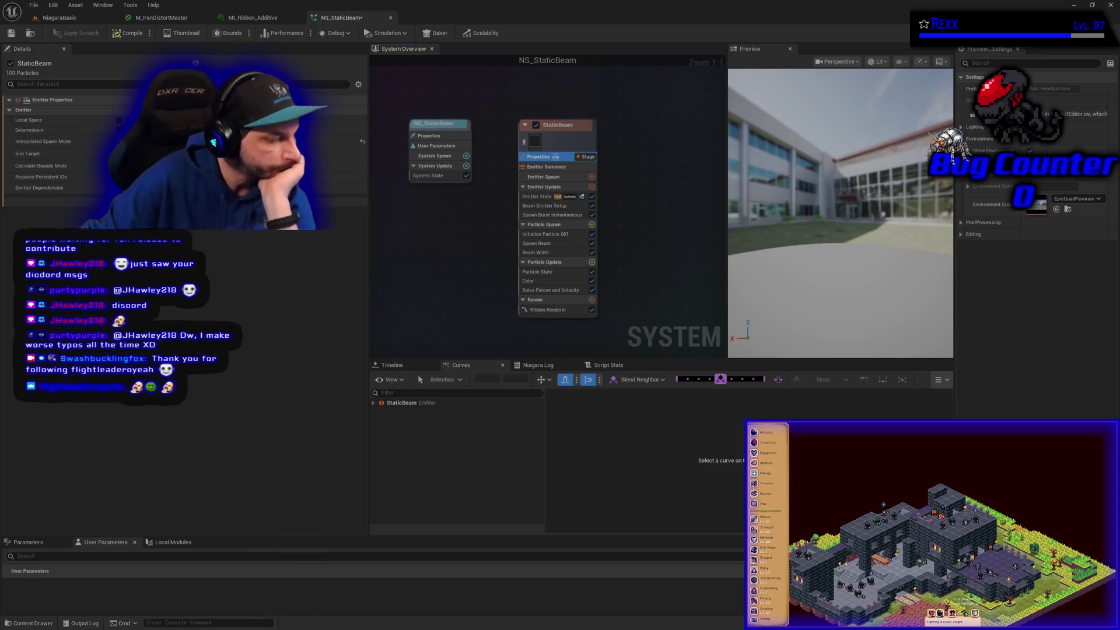
pyautogui.click(301, 606)
pyautogui.click(302, 608)
pyautogui.click(301, 606)
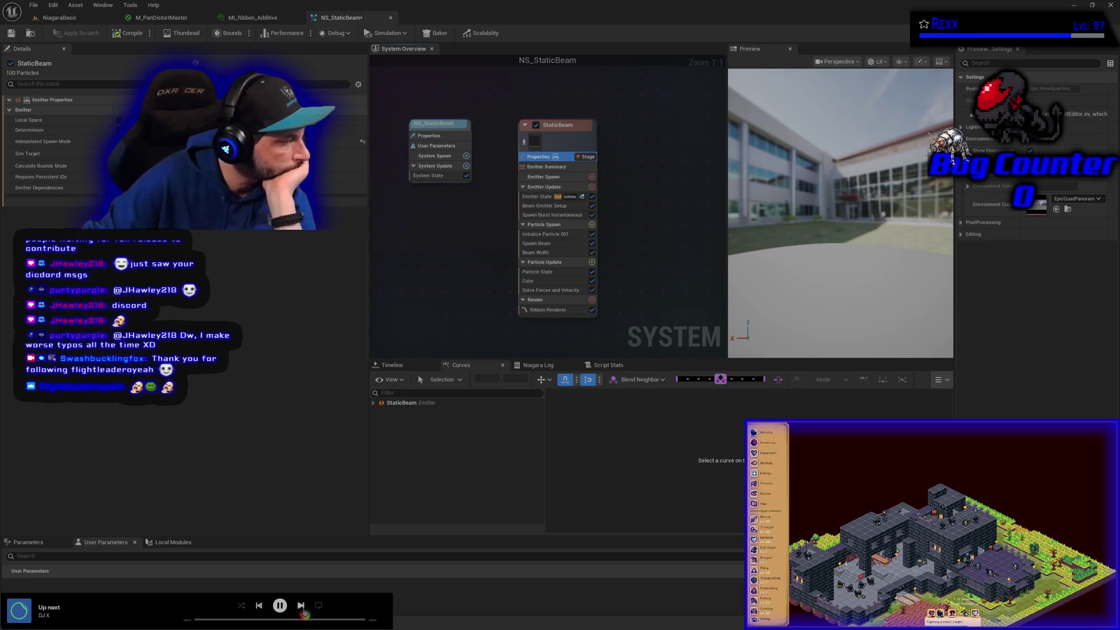
pyautogui.click(302, 607)
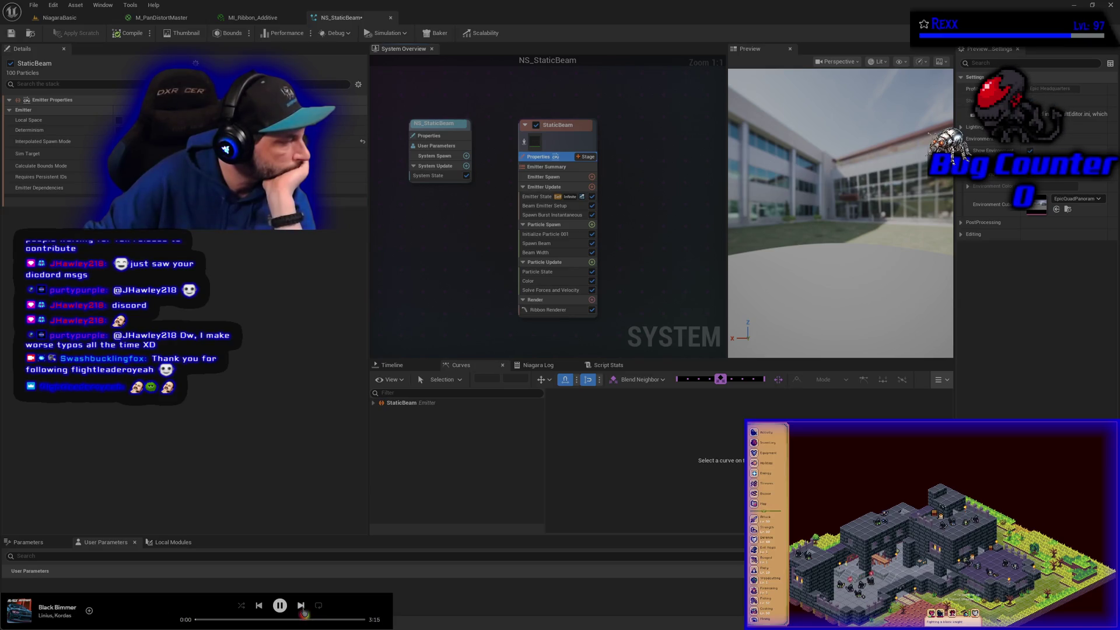
pyautogui.click(302, 609)
pyautogui.click(300, 608)
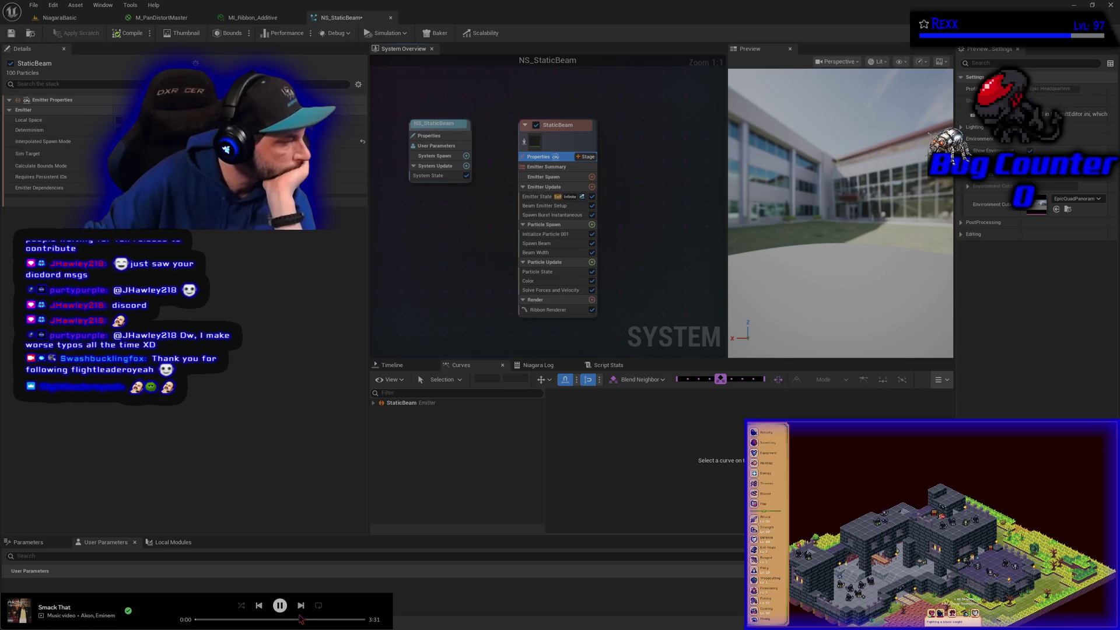
pyautogui.click(301, 606)
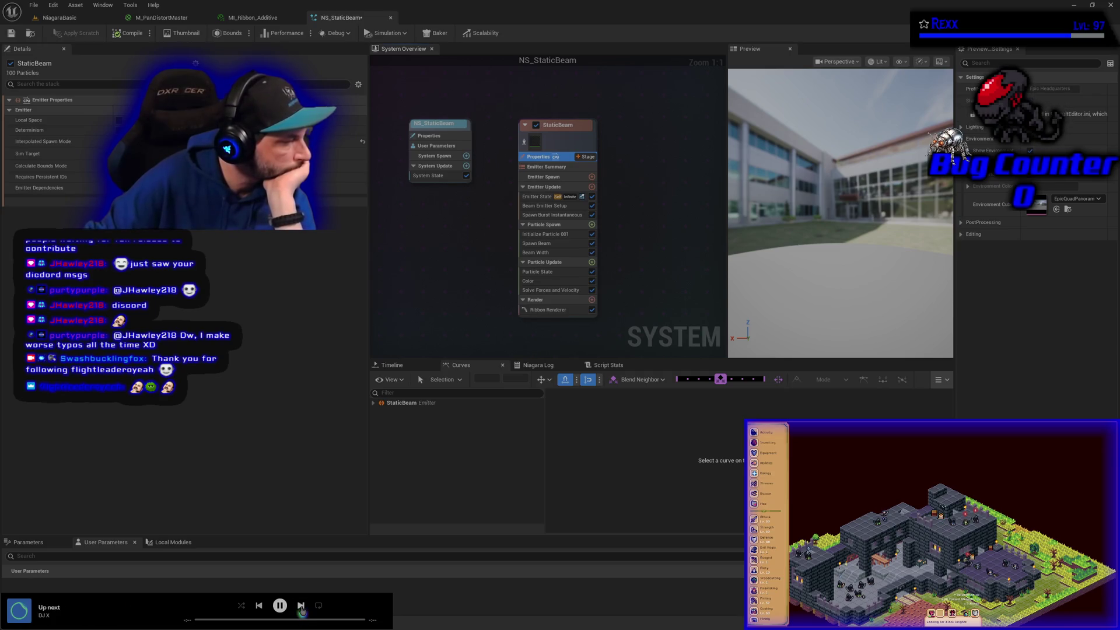
pyautogui.click(301, 607)
pyautogui.click(301, 607)
pyautogui.click(301, 606)
pyautogui.click(301, 606)
pyautogui.click(300, 607)
pyautogui.click(301, 607)
pyautogui.click(300, 606)
pyautogui.click(259, 607)
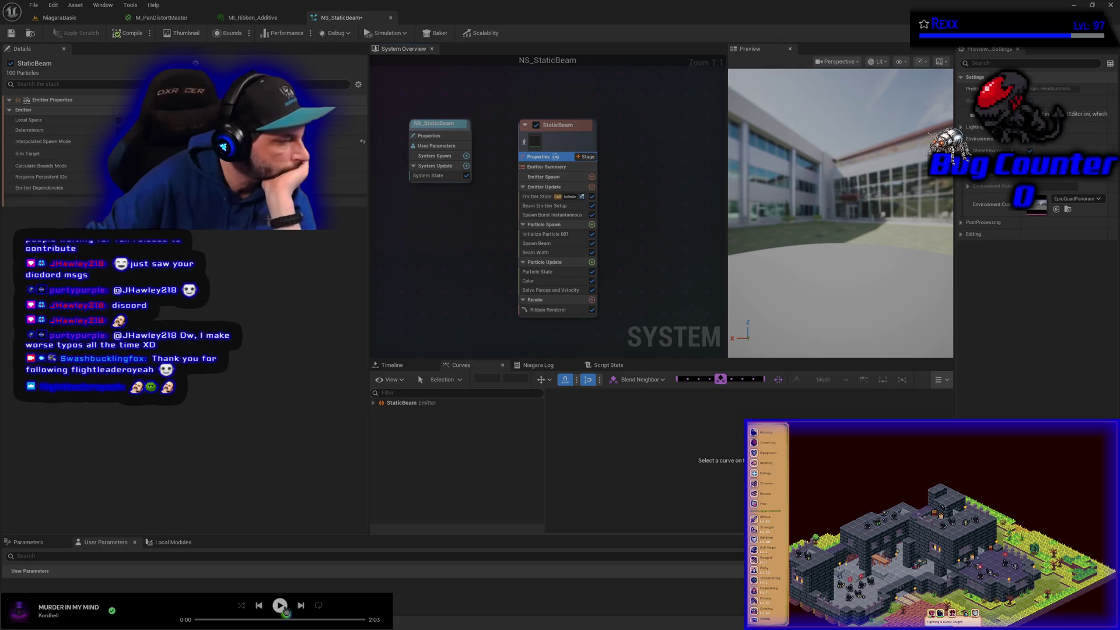
pyautogui.click(281, 606)
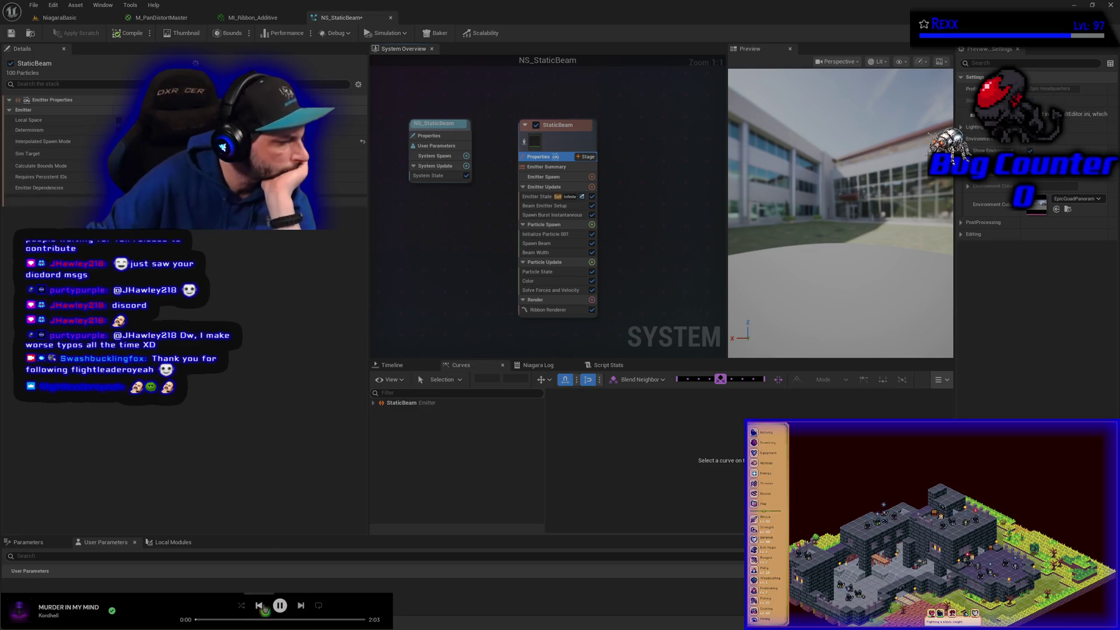
pyautogui.click(261, 606)
pyautogui.click(302, 607)
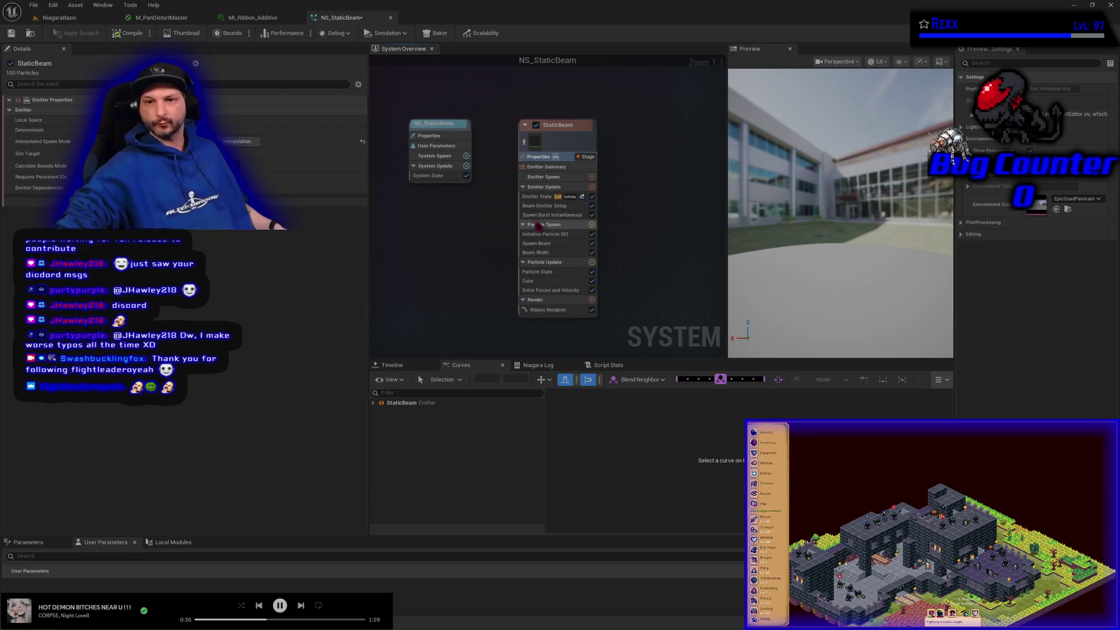
pyautogui.click(542, 206)
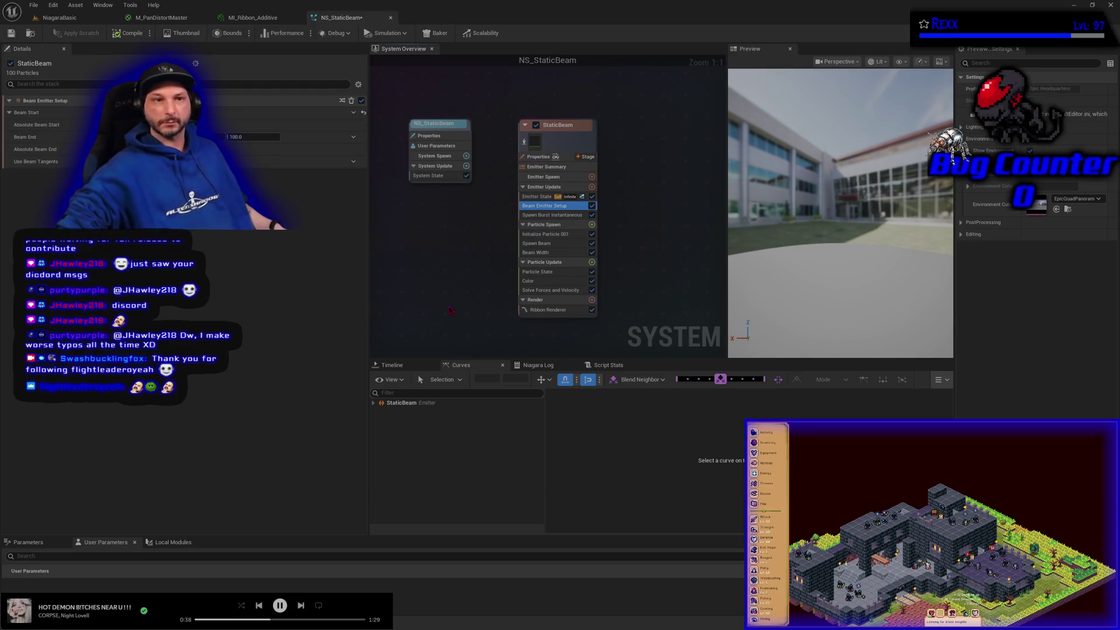
pyautogui.click(855, 227)
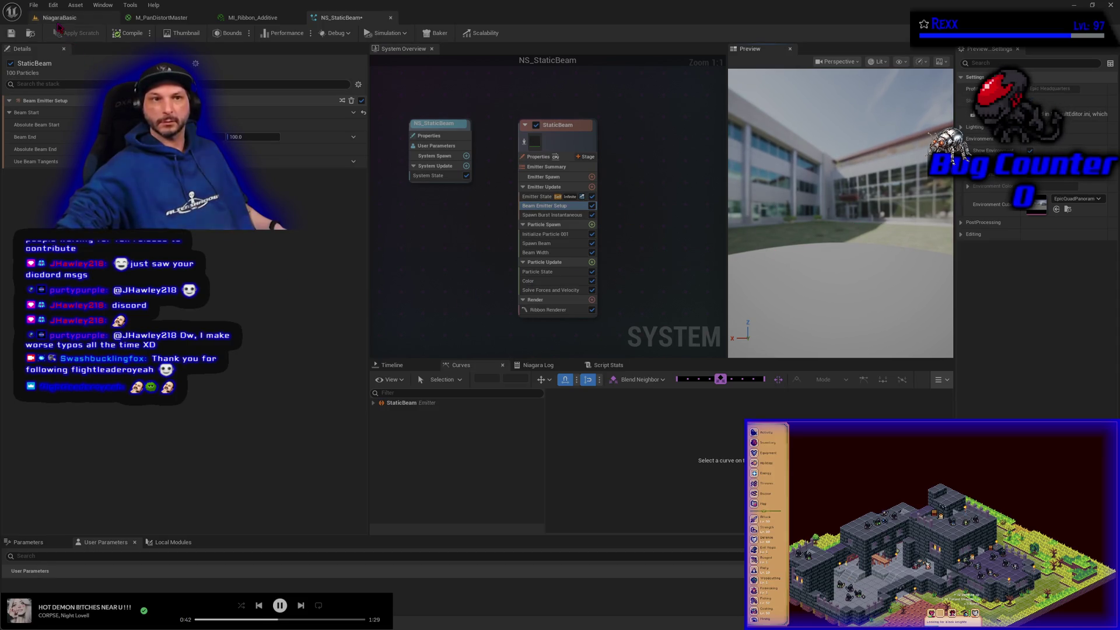
pyautogui.click(59, 18)
pyautogui.click(7, 134)
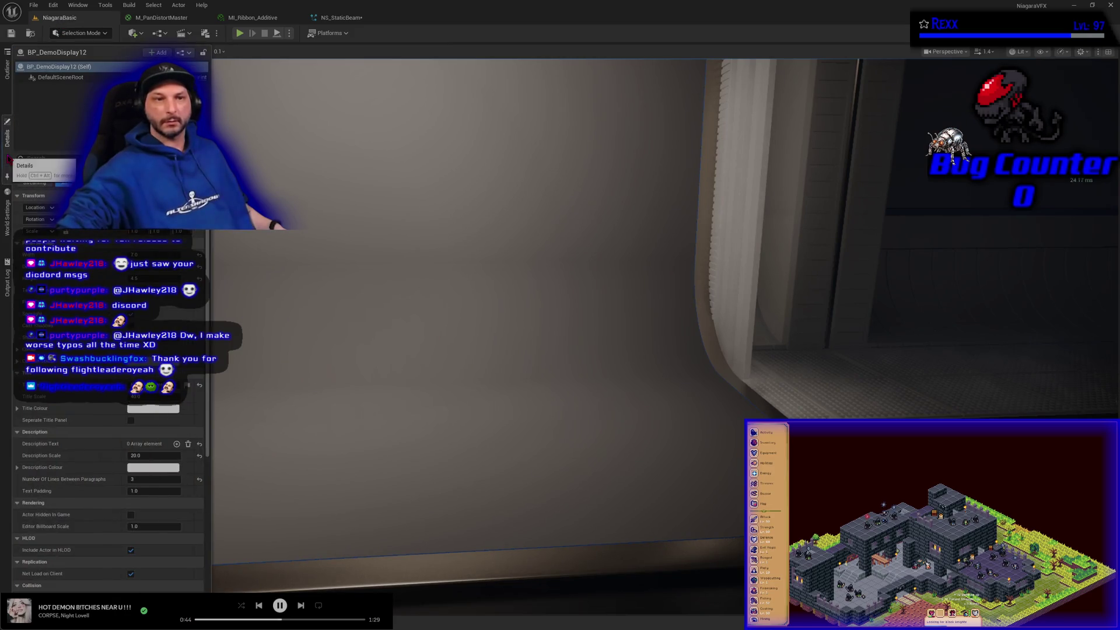
pyautogui.click(7, 69)
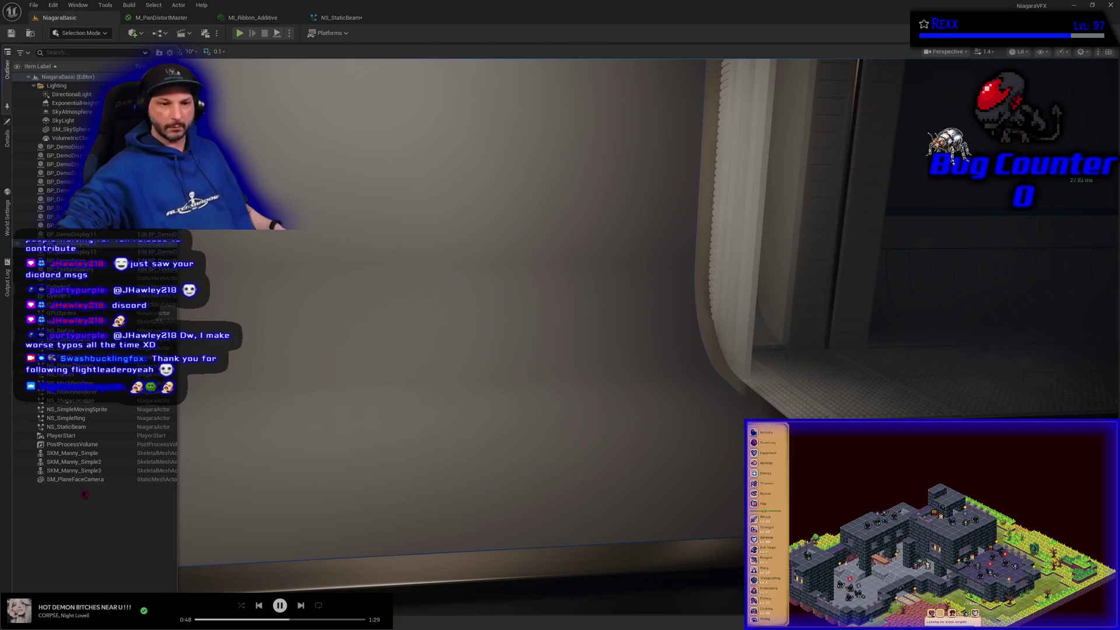
pyautogui.click(82, 427)
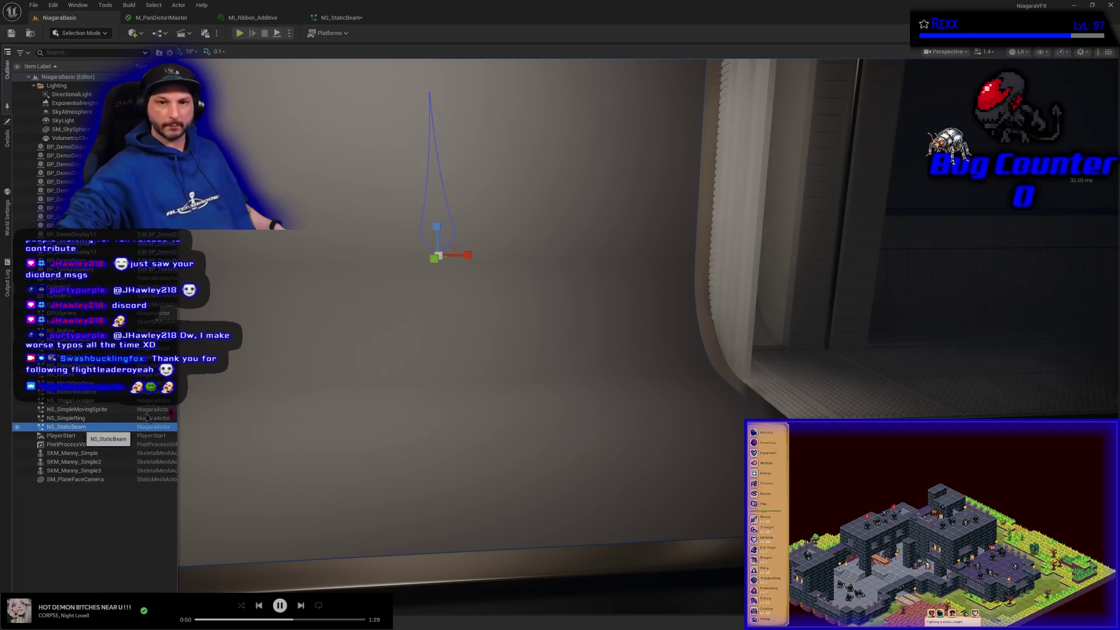
pyautogui.moveTo(389, 362)
pyautogui.mouseDown()
pyautogui.moveTo(373, 373)
pyautogui.moveTo(254, 341)
pyautogui.moveTo(393, 363)
pyautogui.mouseUp()
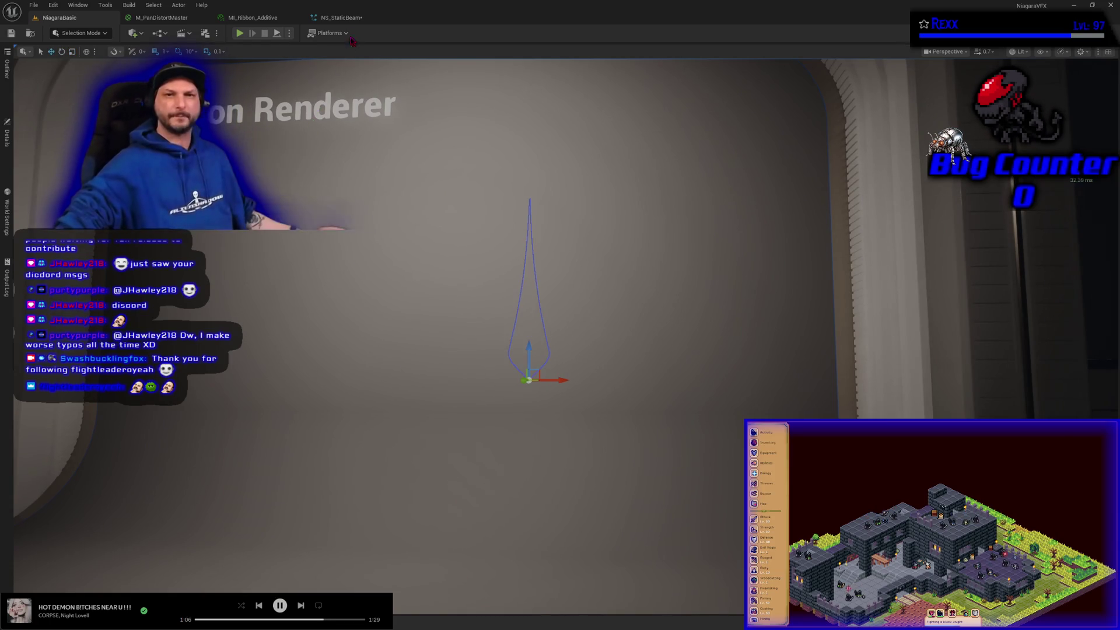
pyautogui.click(353, 18)
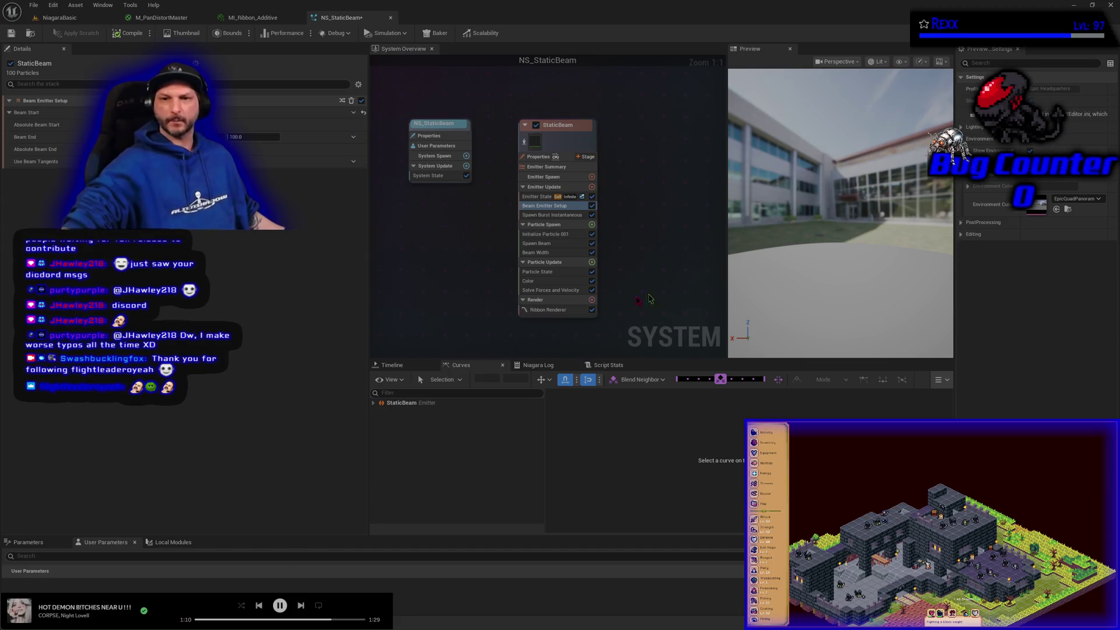
# Pick a new starting particle colour in Initialize Particle 001, then bring up M_PanDistortMaster
pyautogui.click(561, 284)
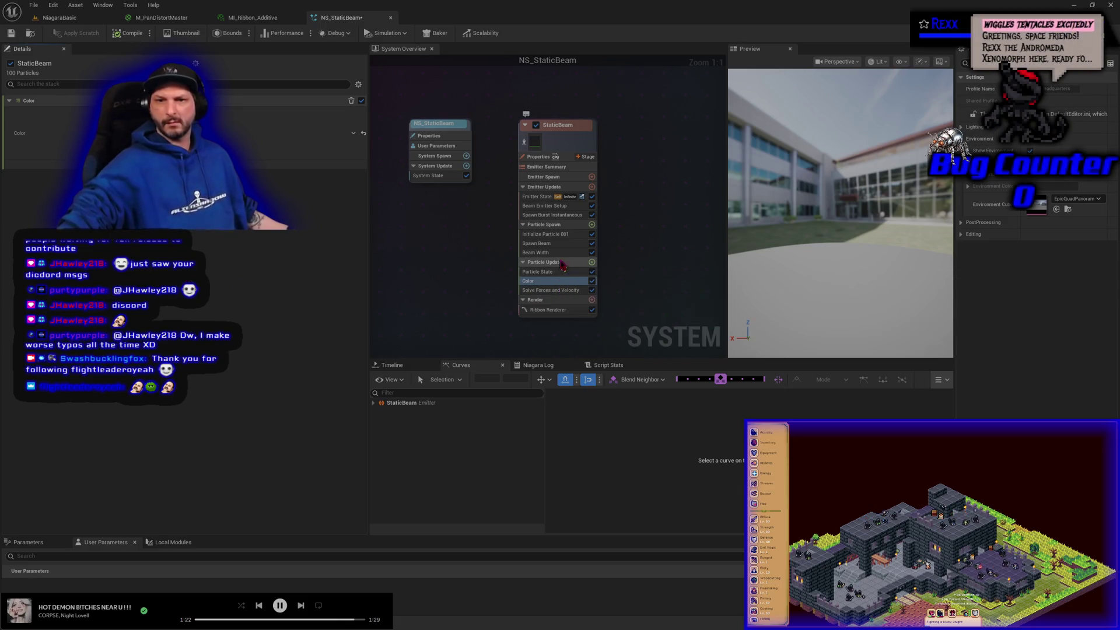
pyautogui.click(555, 242)
pyautogui.click(555, 233)
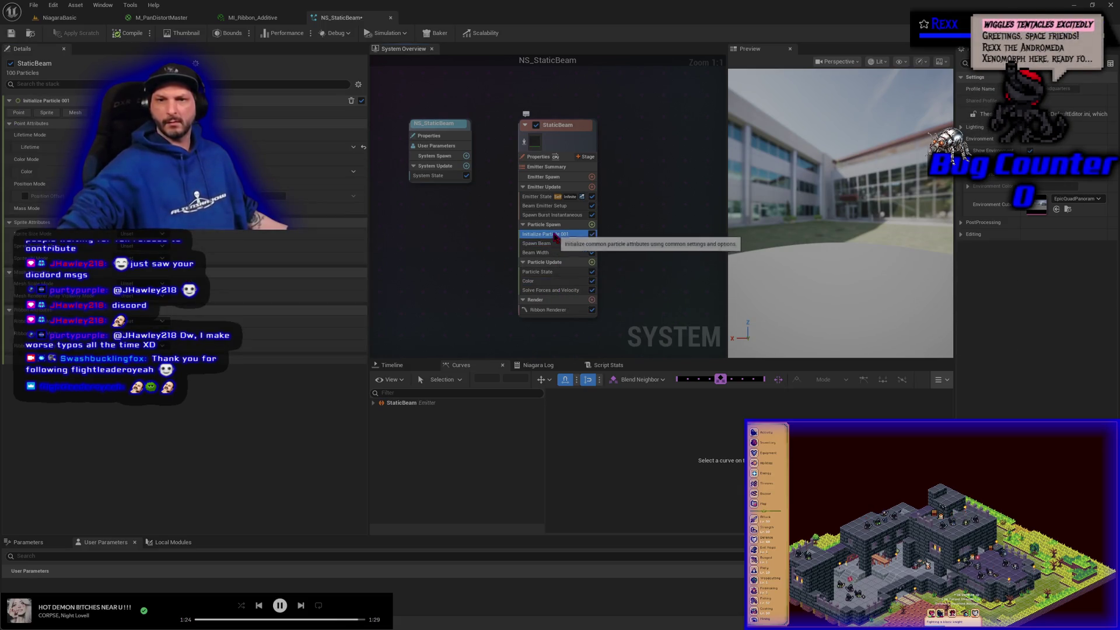
pyautogui.click(250, 172)
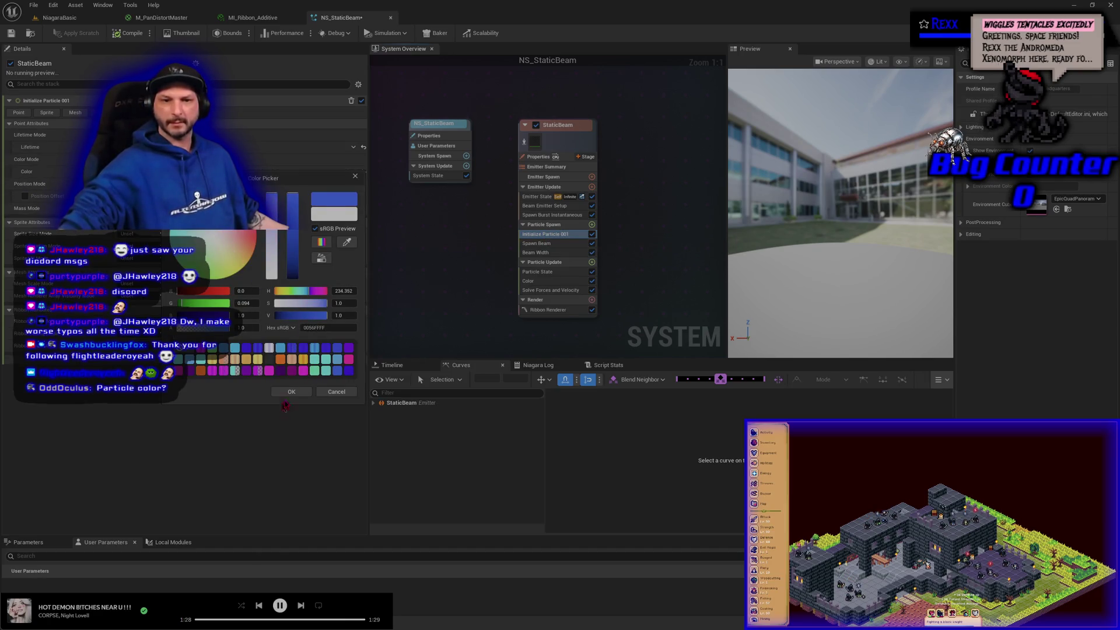
pyautogui.click(287, 395)
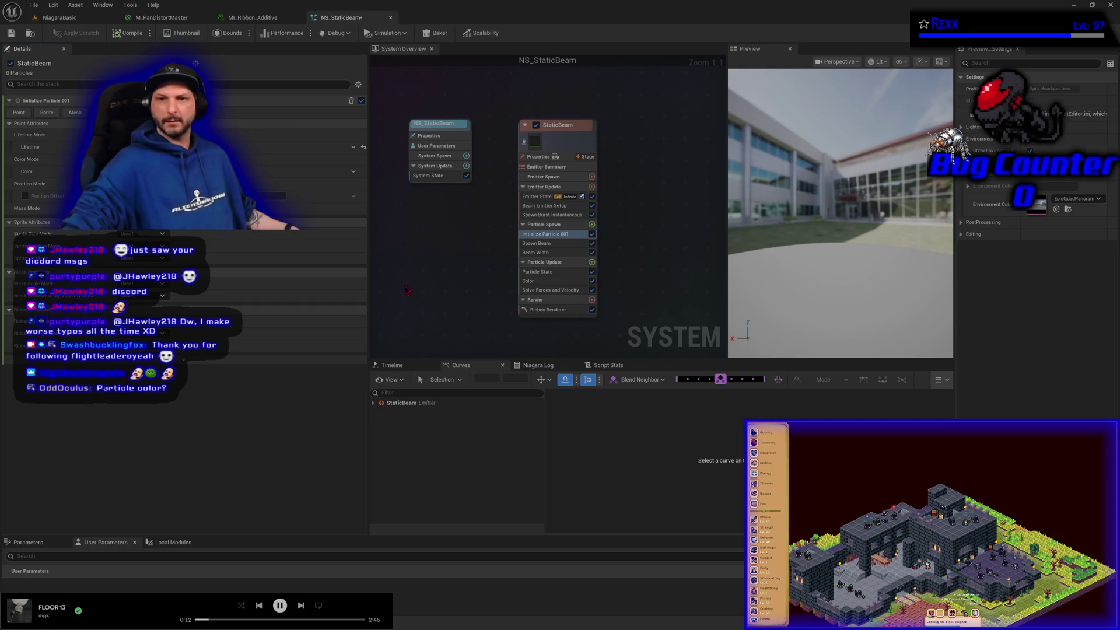
pyautogui.click(163, 17)
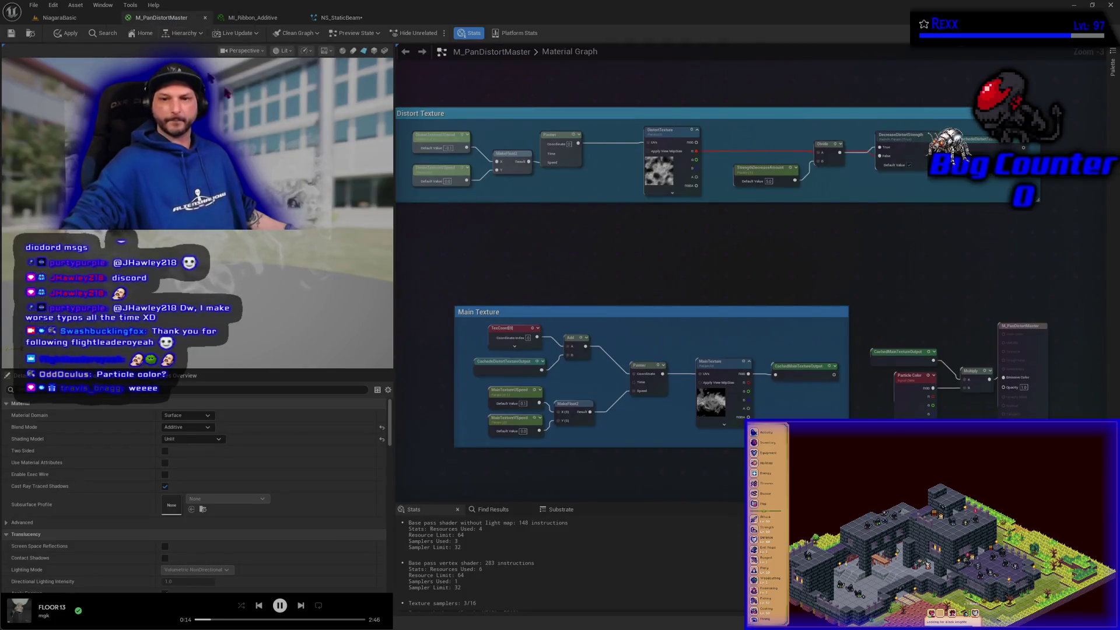
# Select M_PanDistortMaster's Particle Color node, then reopen NS_StaticBeam's Particle Update Color module
pyautogui.scroll(2, 691, 410)
pyautogui.scroll(3, 692, 410)
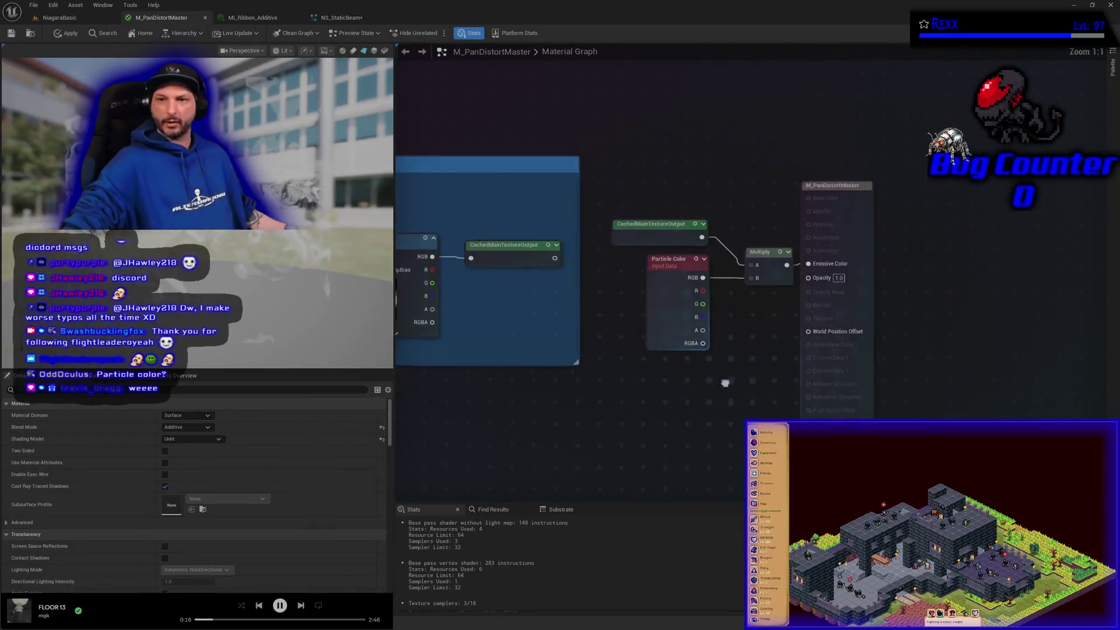
pyautogui.click(619, 389)
pyautogui.moveTo(611, 444); pyautogui.dragTo(533, 419)
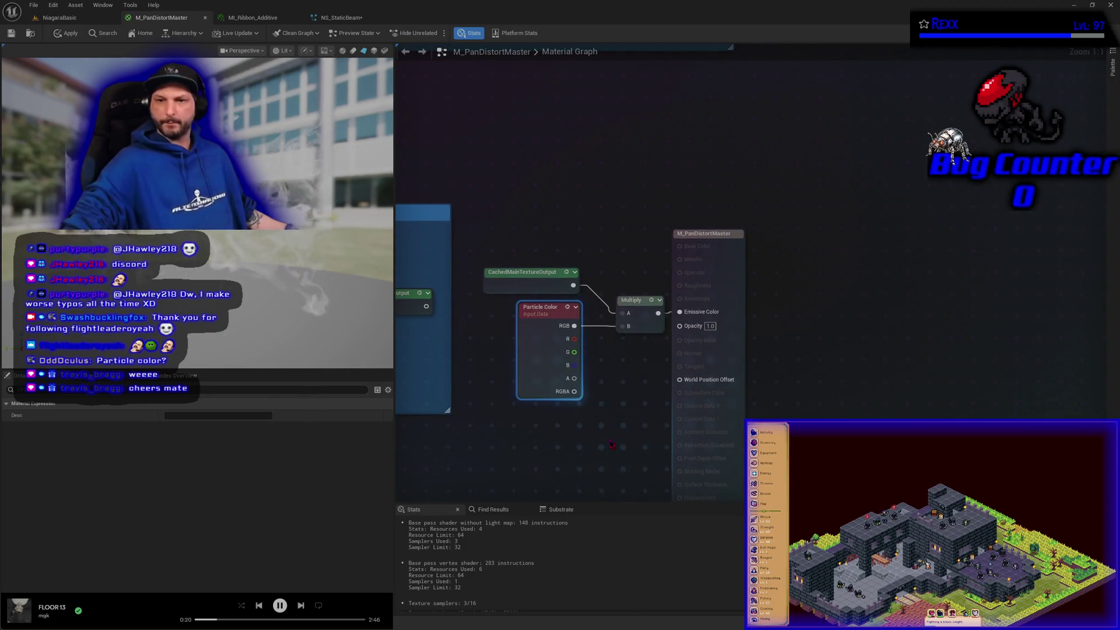
pyautogui.click(342, 18)
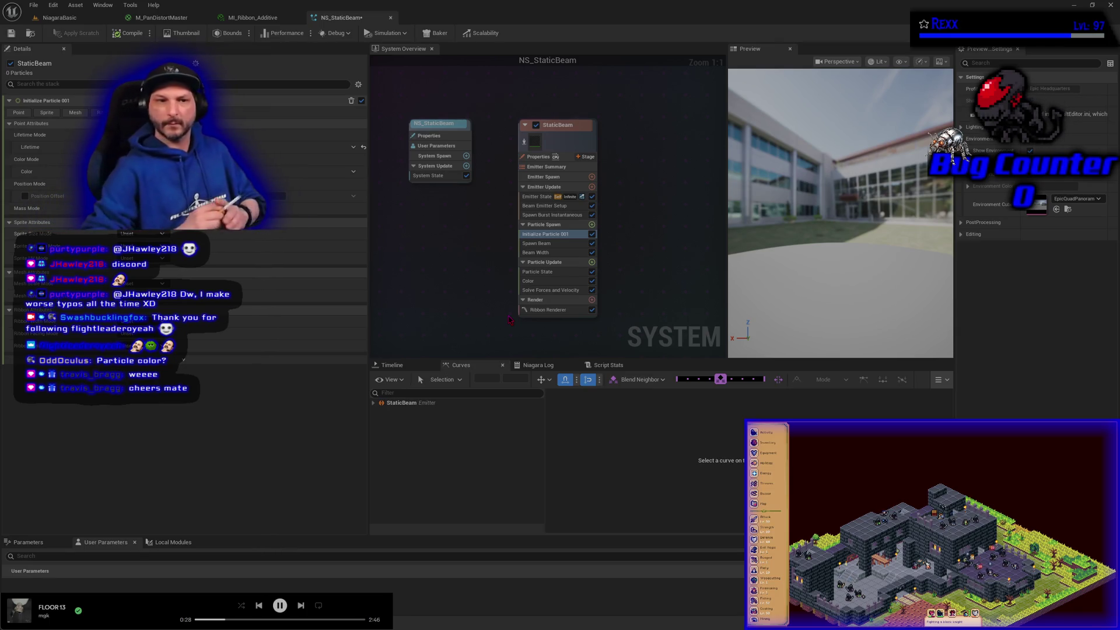
pyautogui.click(549, 281)
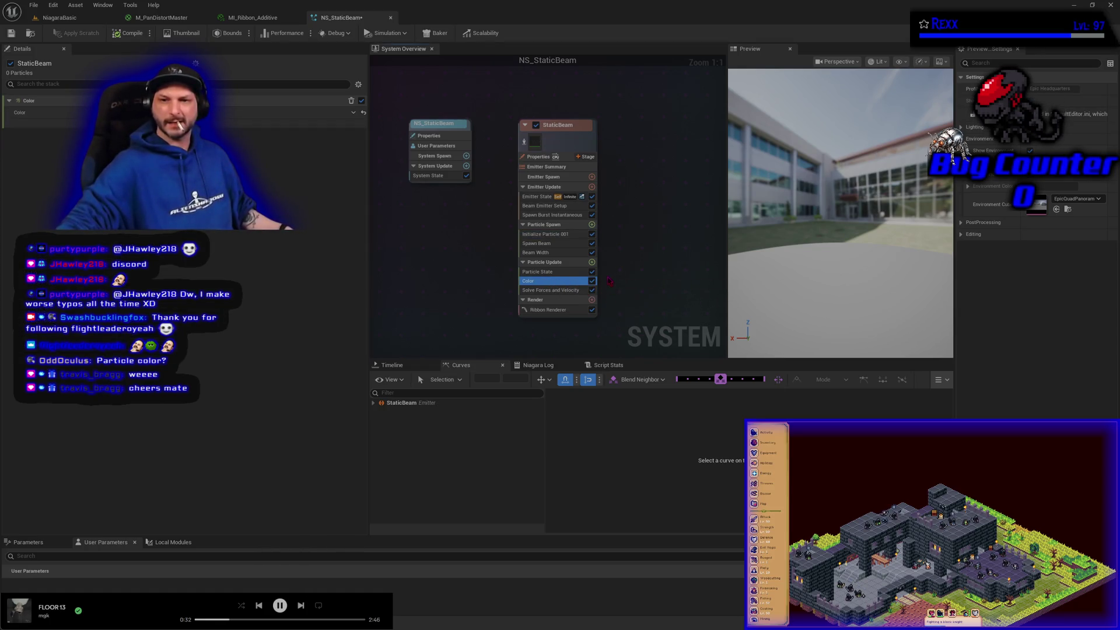
# Search Particle Update's modules for 'particle color', cancel without adding, and switch to MI_Ribbon_Additive
pyautogui.click(591, 262)
pyautogui.write('pa')
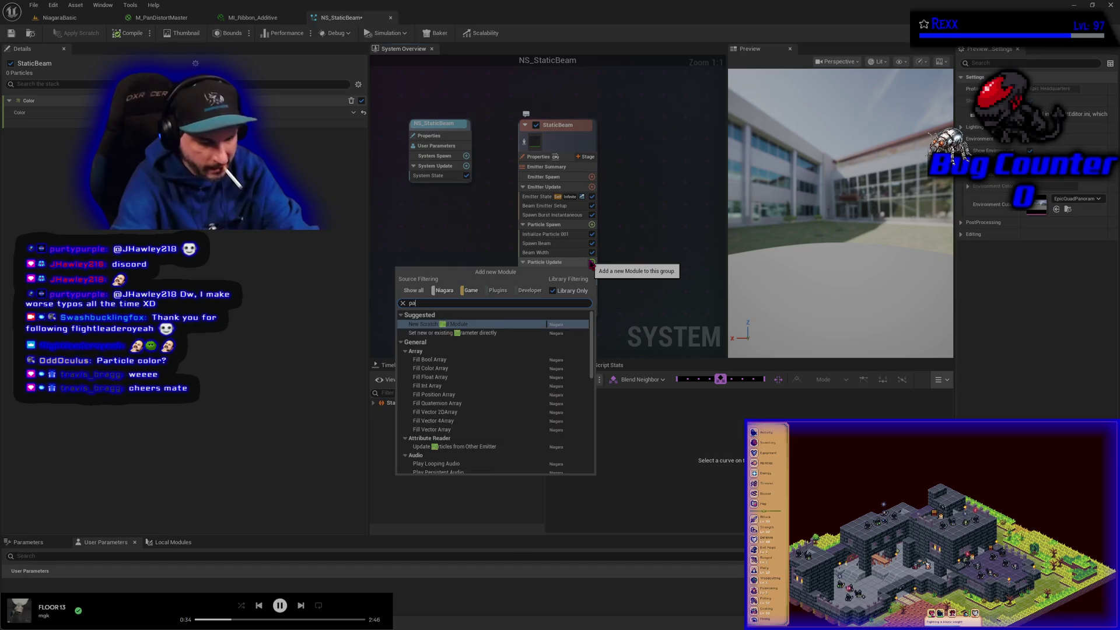
pyautogui.write('rticle color')
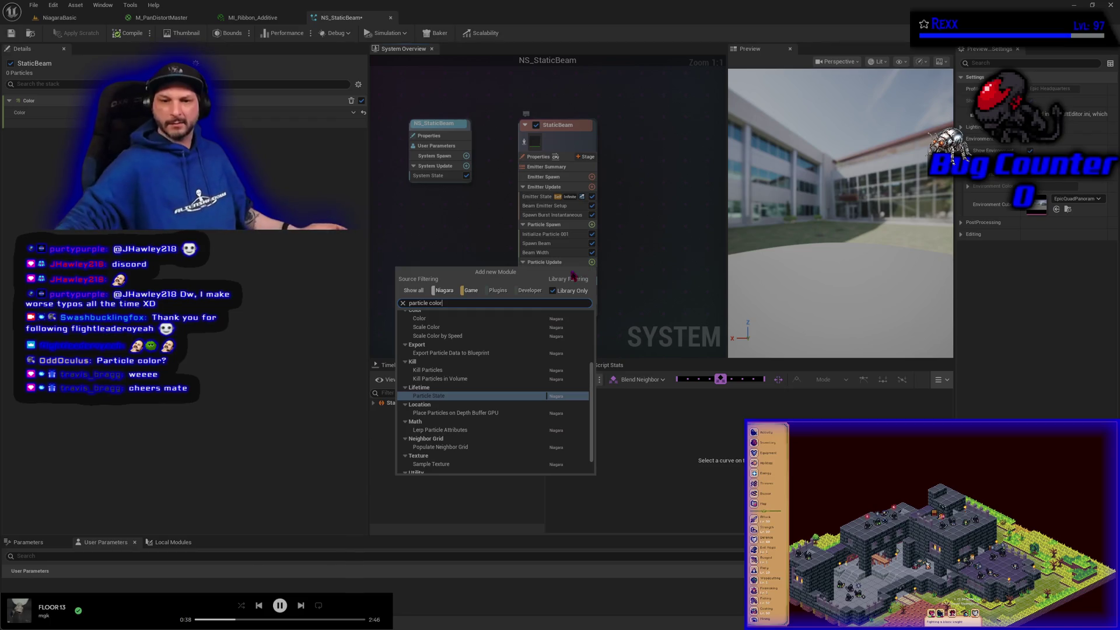
pyautogui.press('Escape')
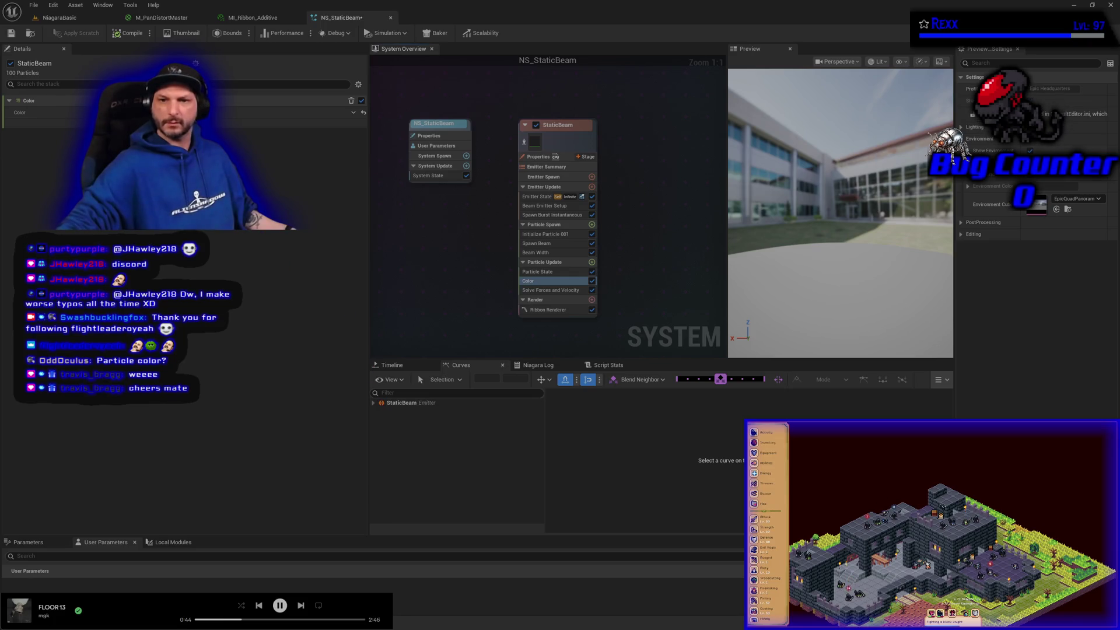
pyautogui.click(252, 18)
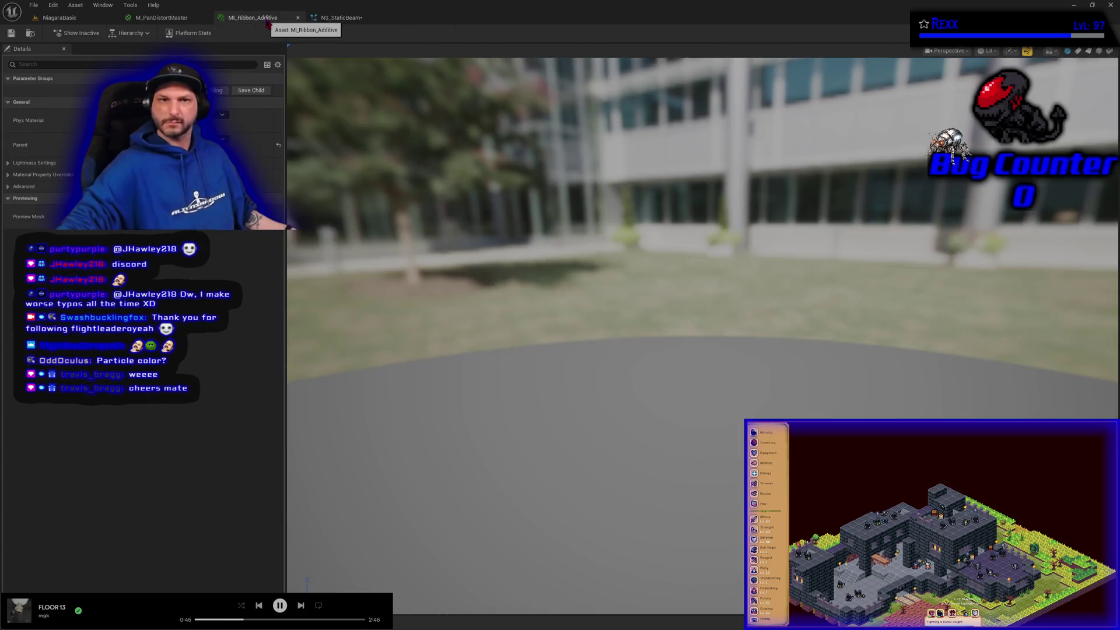
# Wire Particle Color's A pin into M_PanDistortMaster's Opacity, apply, and return to NS_StaticBeam
pyautogui.click(161, 18)
pyautogui.scroll(-1, 499, 383)
pyautogui.moveTo(499, 382)
pyautogui.mouseDown()
pyautogui.moveTo(583, 408)
pyautogui.moveTo(805, 385)
pyautogui.moveTo(823, 401)
pyautogui.mouseUp()
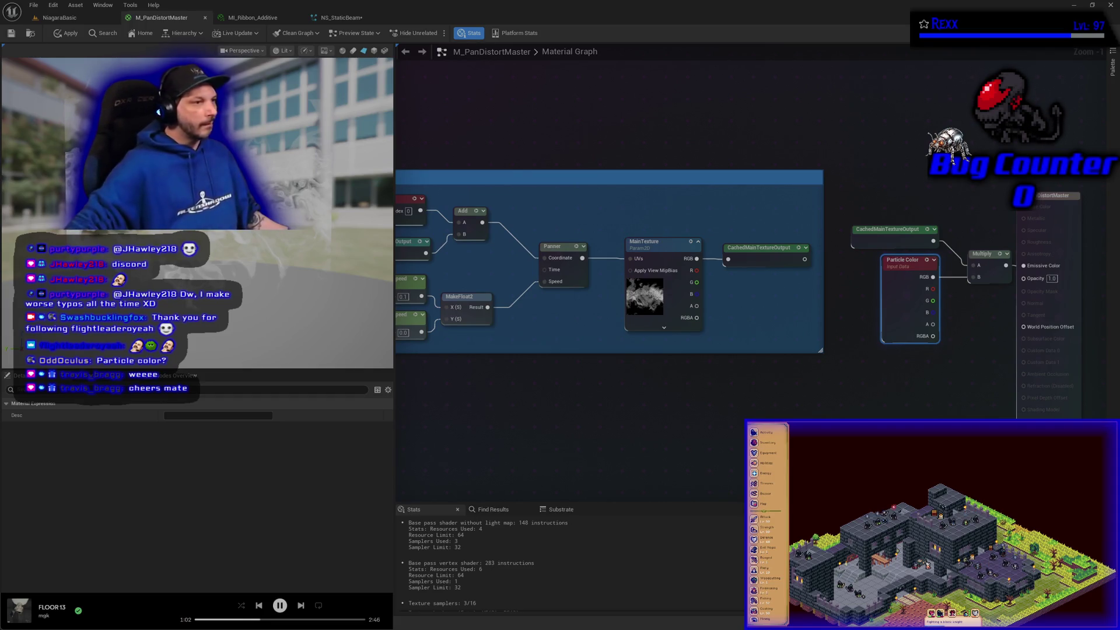
pyautogui.moveTo(862, 197); pyautogui.dragTo(973, 312)
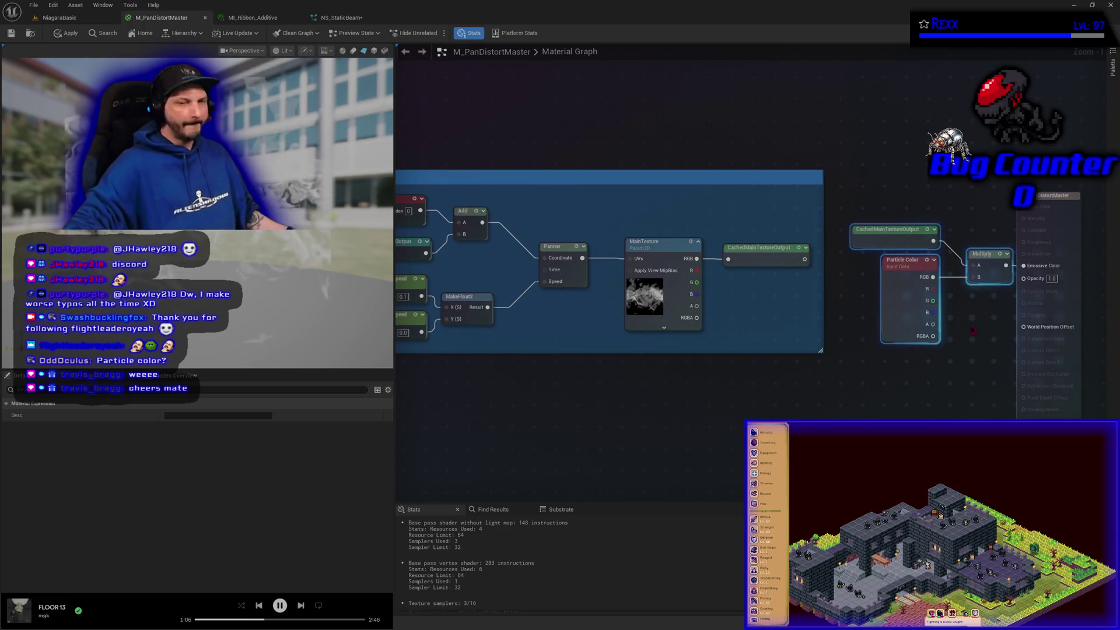
pyautogui.moveTo(989, 373); pyautogui.dragTo(920, 359)
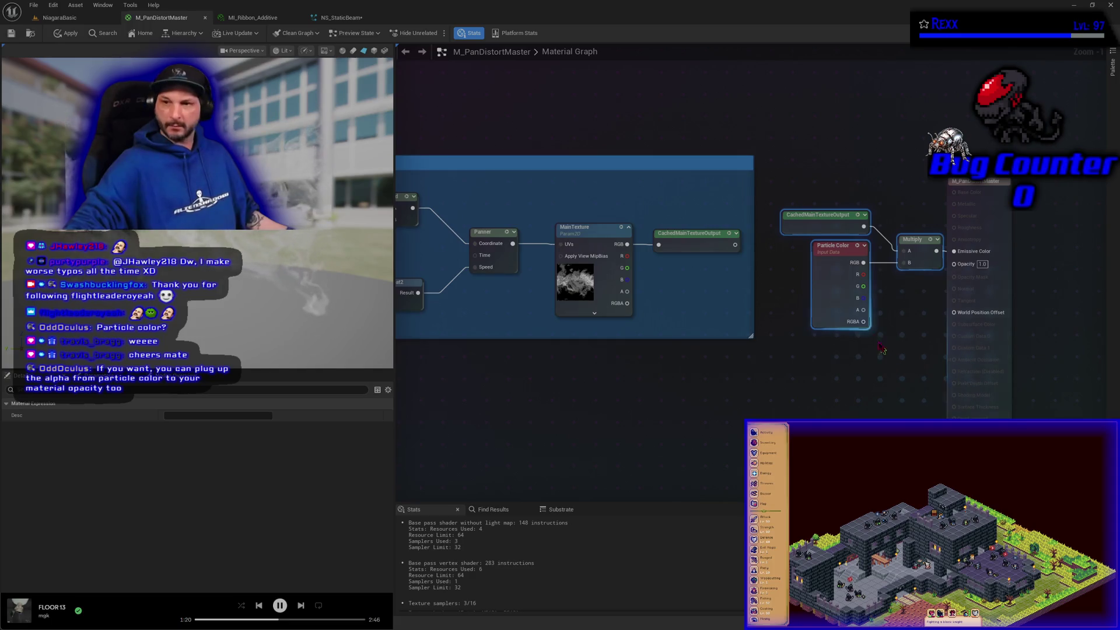
pyautogui.moveTo(864, 311)
pyautogui.mouseDown()
pyautogui.moveTo(907, 341)
pyautogui.moveTo(973, 267)
pyautogui.mouseUp()
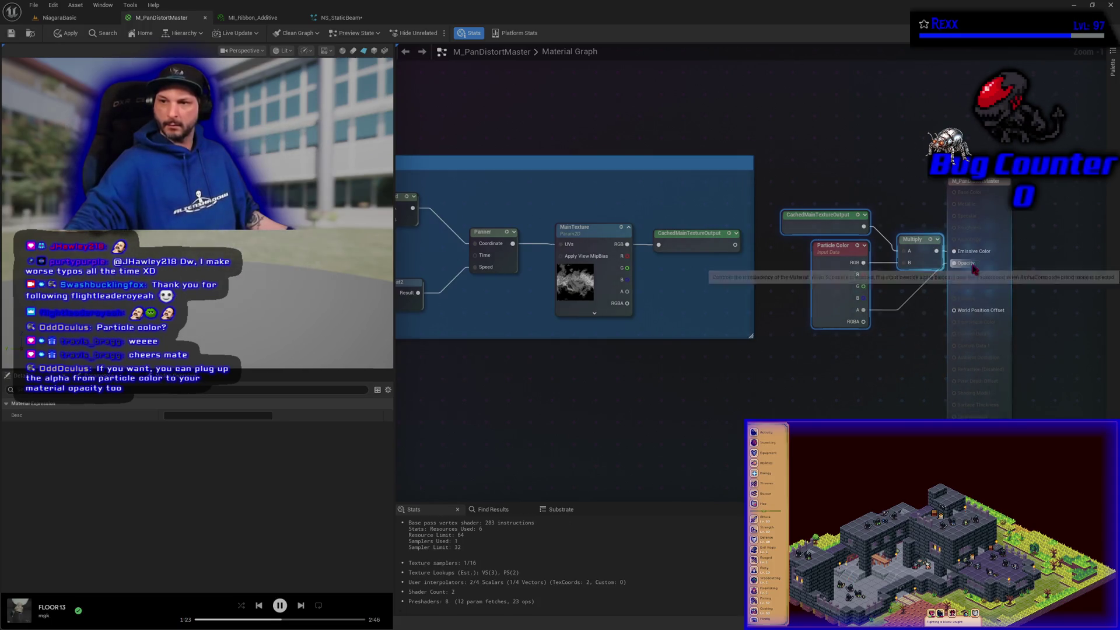
pyautogui.click(61, 33)
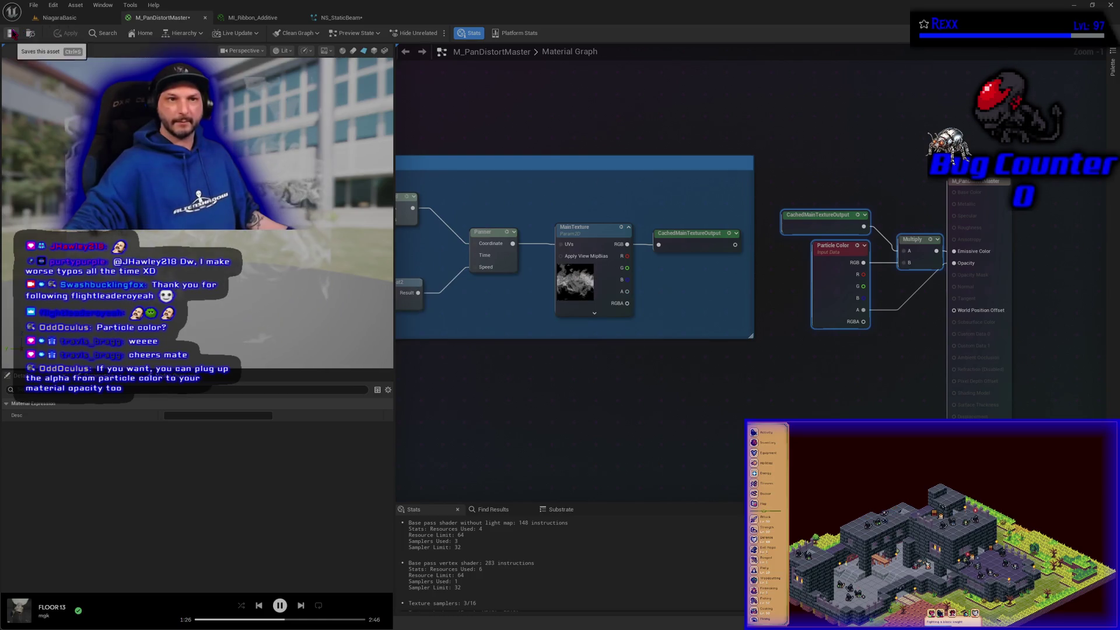
pyautogui.click(341, 18)
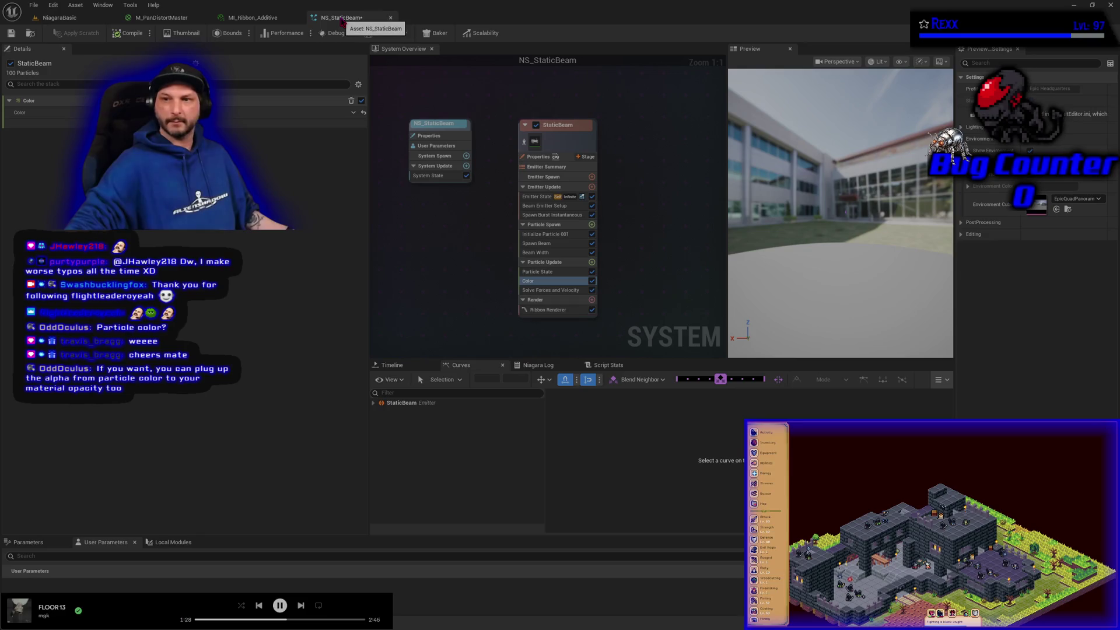
# Recompile NS_StaticBeam and check the beam in the NiagaraBasic level before returning
pyautogui.click(116, 33)
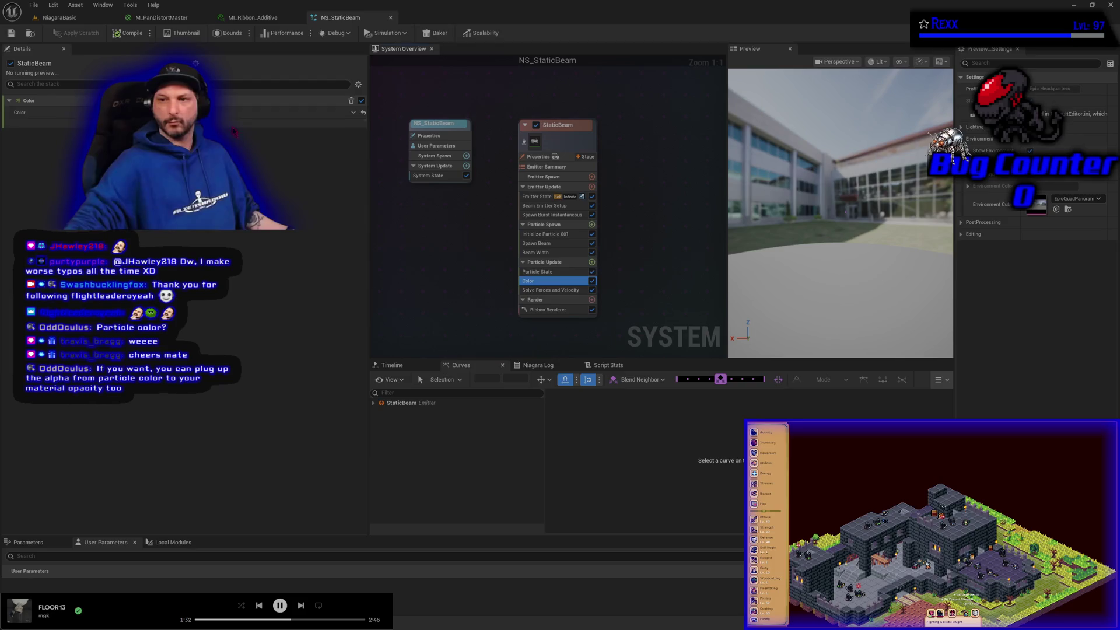
pyautogui.click(75, 18)
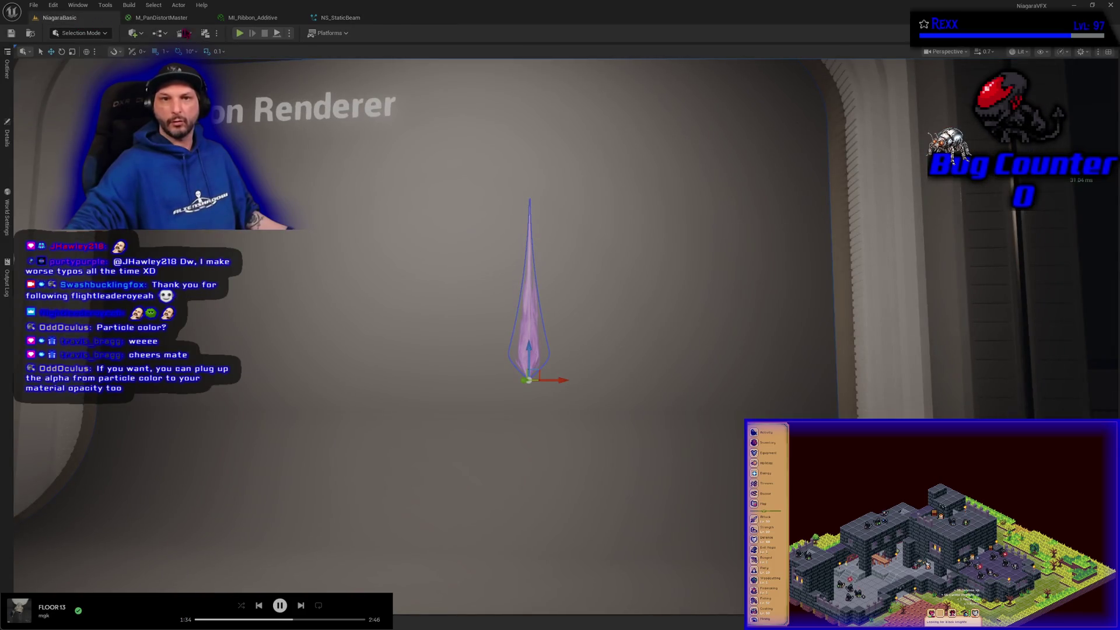
pyautogui.click(340, 18)
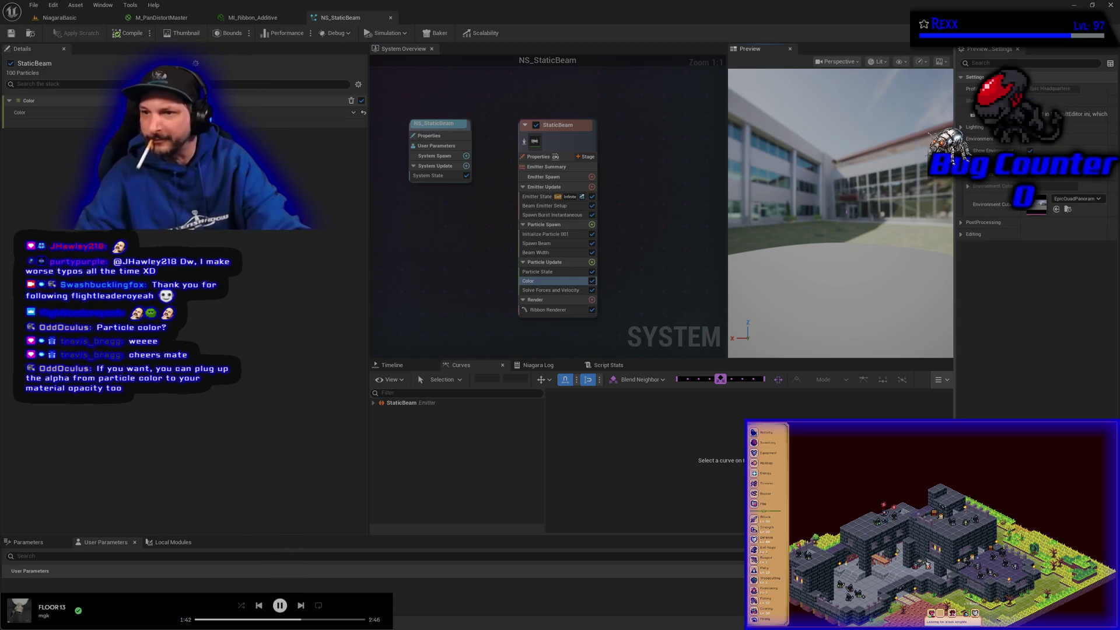
# Orbit the beam preview and review the Solve Forces and Velocity and Initialize Particle 001 settings
pyautogui.moveTo(840, 233)
pyautogui.mouseDown()
pyautogui.moveTo(846, 262)
pyautogui.moveTo(851, 246)
pyautogui.mouseUp()
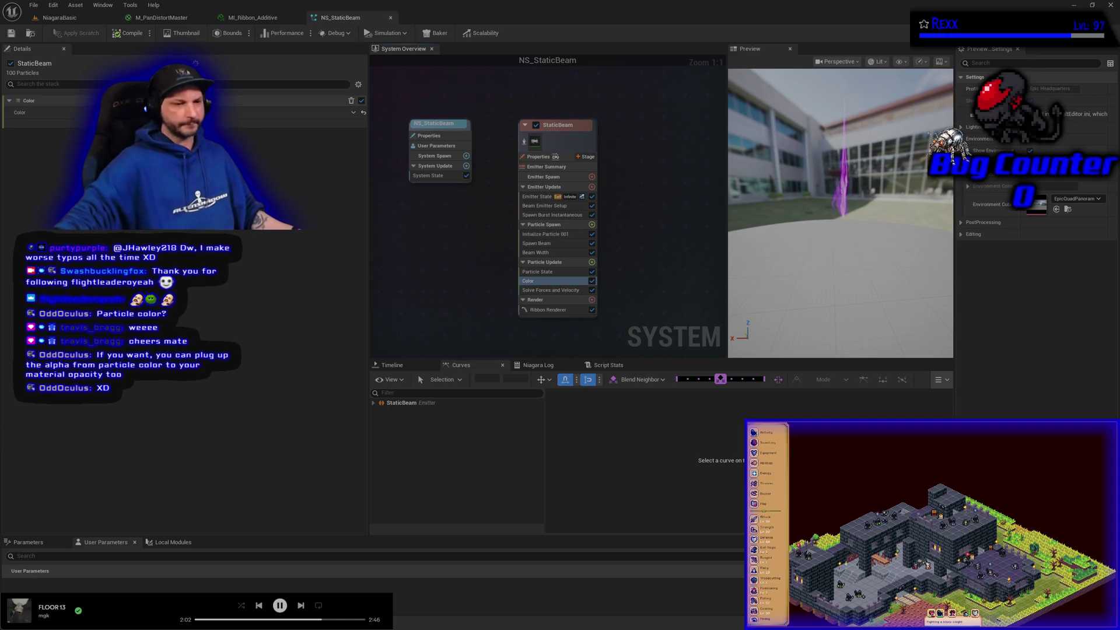
pyautogui.moveTo(669, 287); pyautogui.dragTo(618, 285)
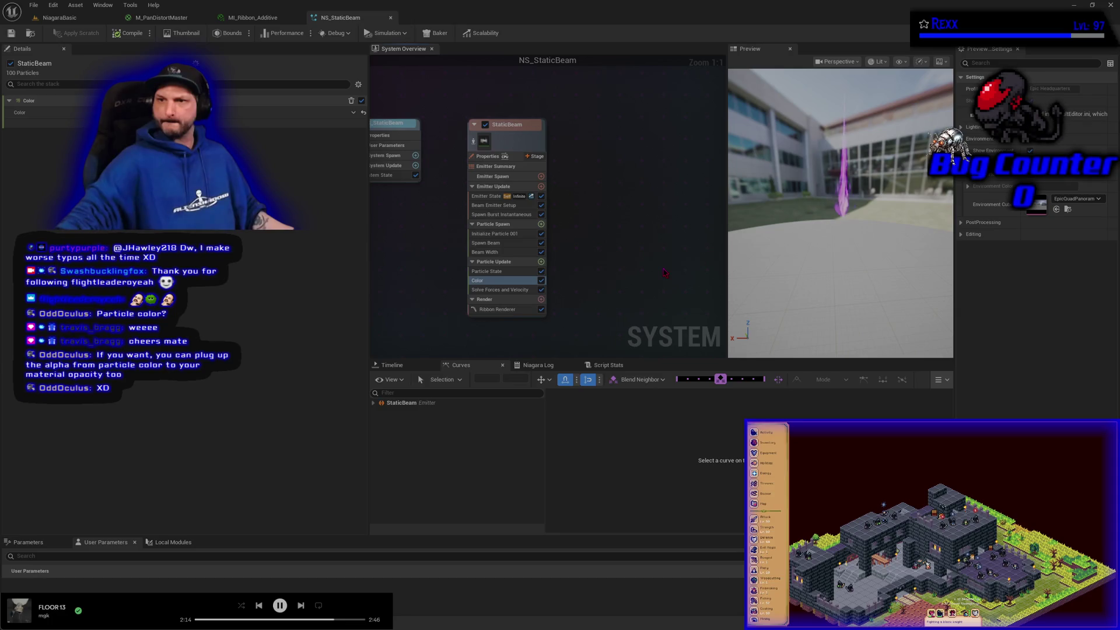
pyautogui.click(504, 291)
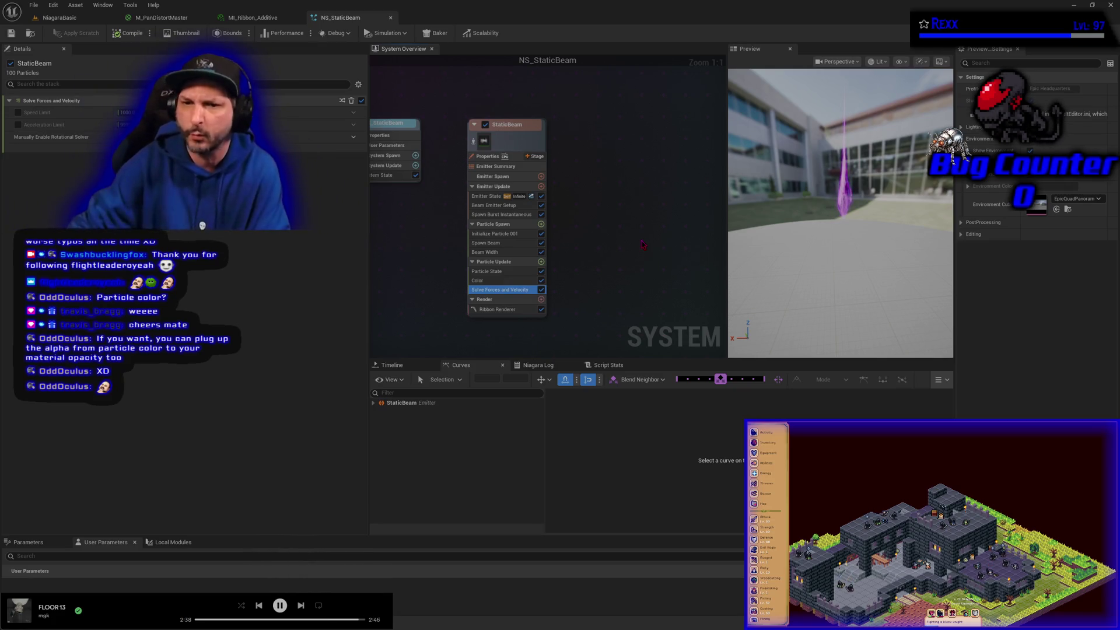
pyautogui.click(505, 234)
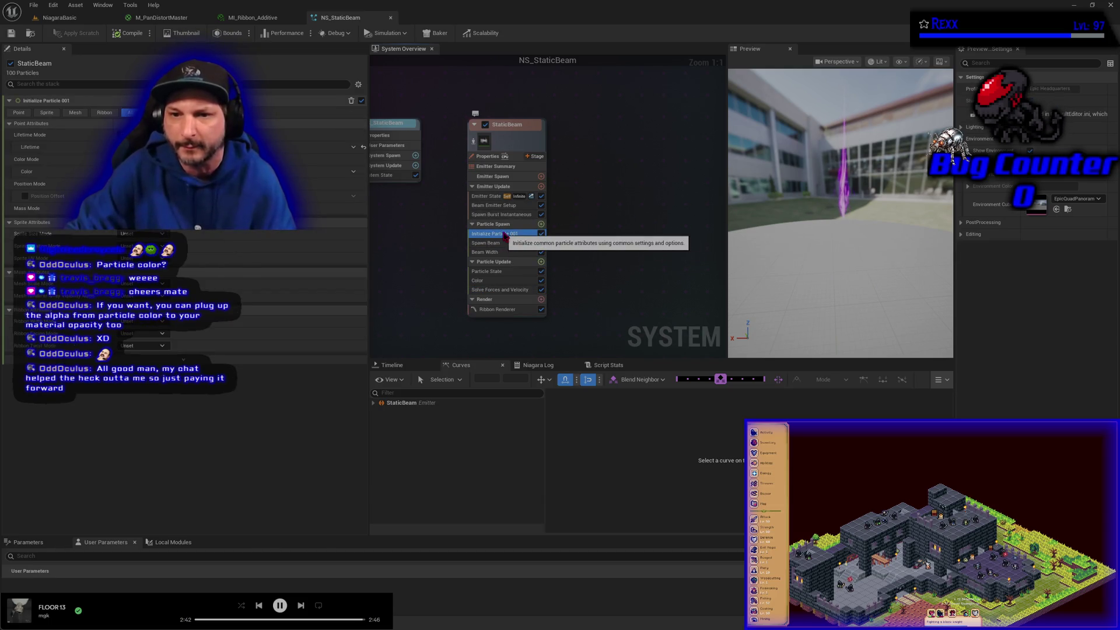
# Rename the Initialize Particle 001 module to 'Initialize Particle'
pyautogui.rightClick(505, 235)
pyautogui.click(542, 378)
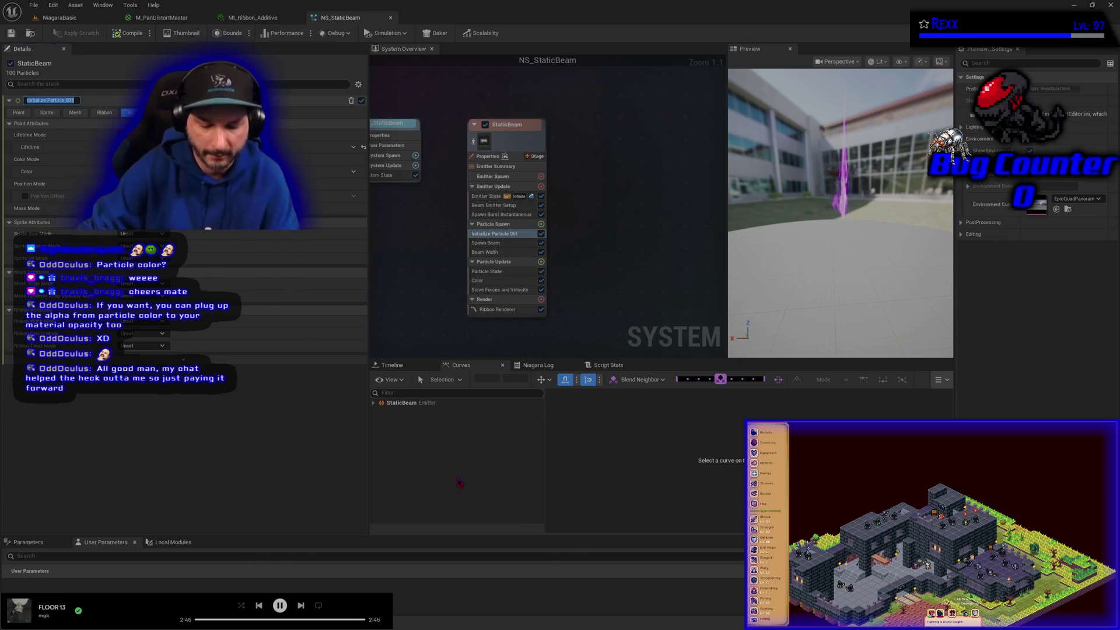
pyautogui.press('End')
pyautogui.press('Return')
pyautogui.press('BackSpace')
pyautogui.press('BackSpace')
pyautogui.press('BackSpace')
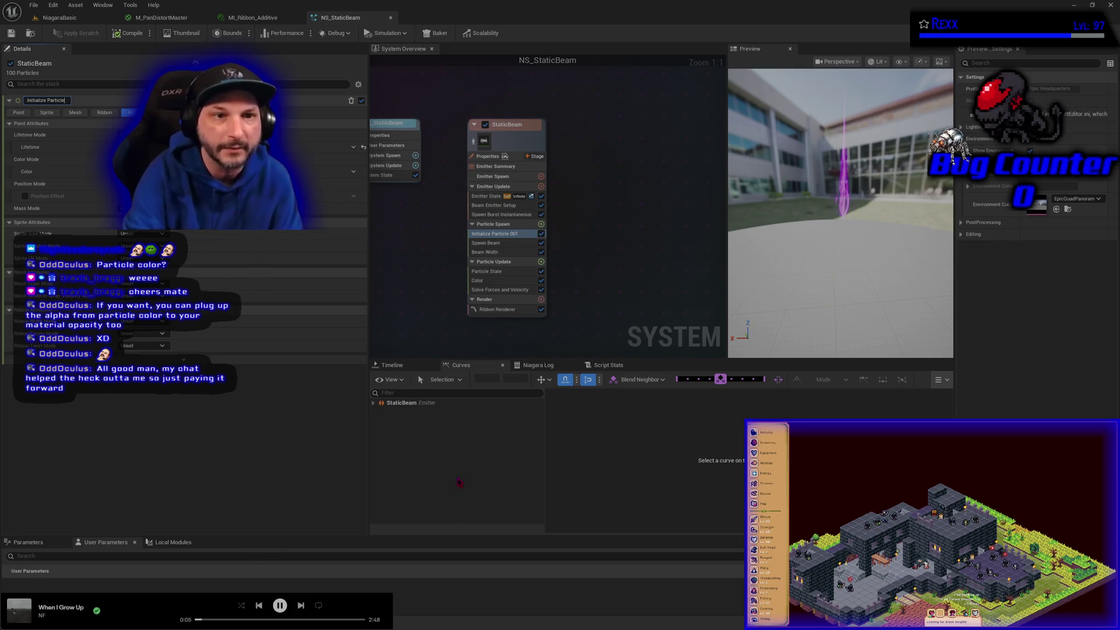
pyautogui.press('Return')
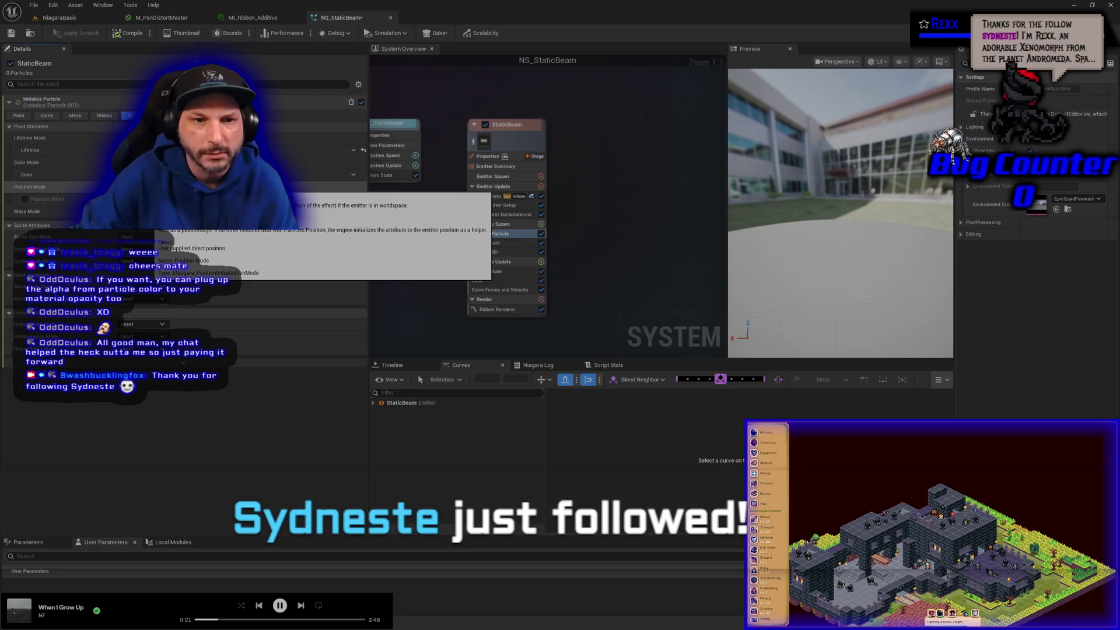
# Try a direct-value Position Mode, then undo it to keep the default position mode
pyautogui.click(148, 187)
pyautogui.click(148, 198)
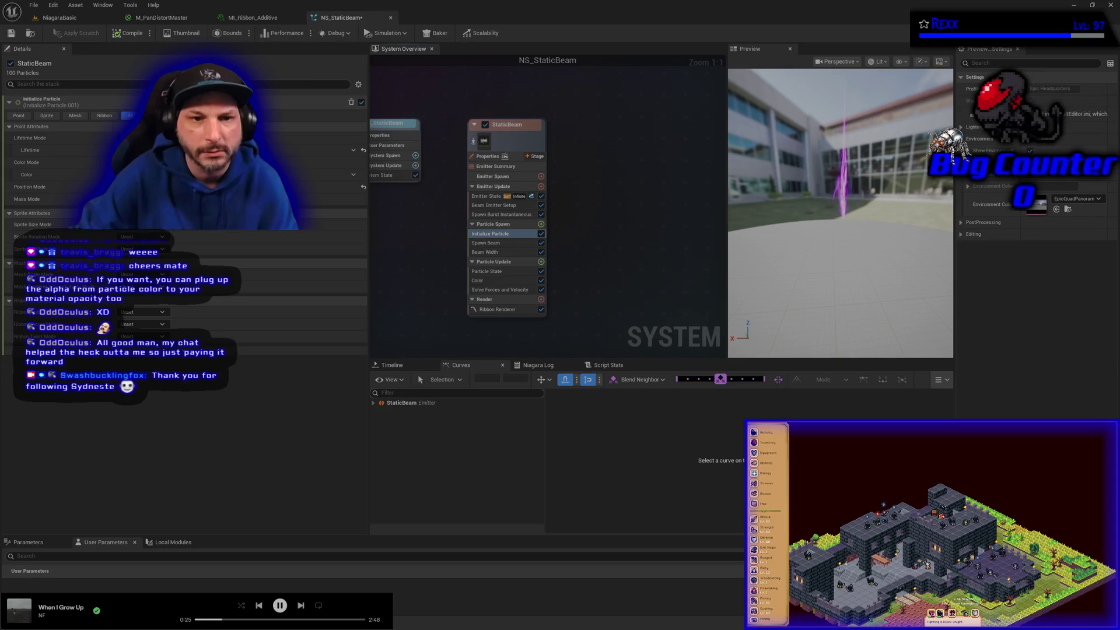
pyautogui.click(175, 217)
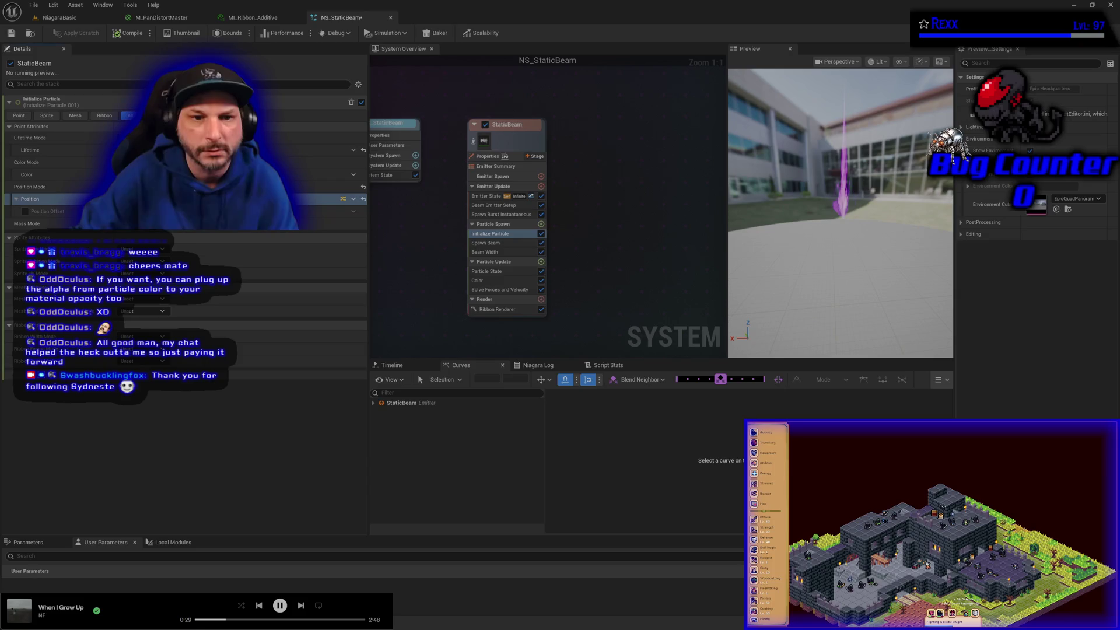
pyautogui.hotkey('ctrl', 'z')
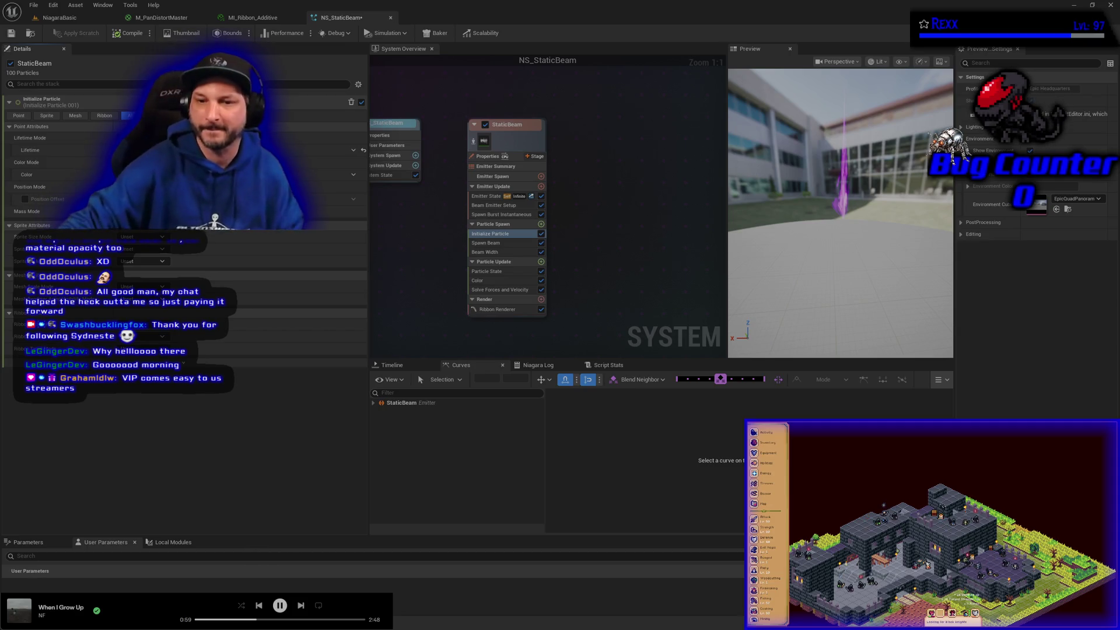
pyautogui.moveTo(666, 237); pyautogui.dragTo(657, 230)
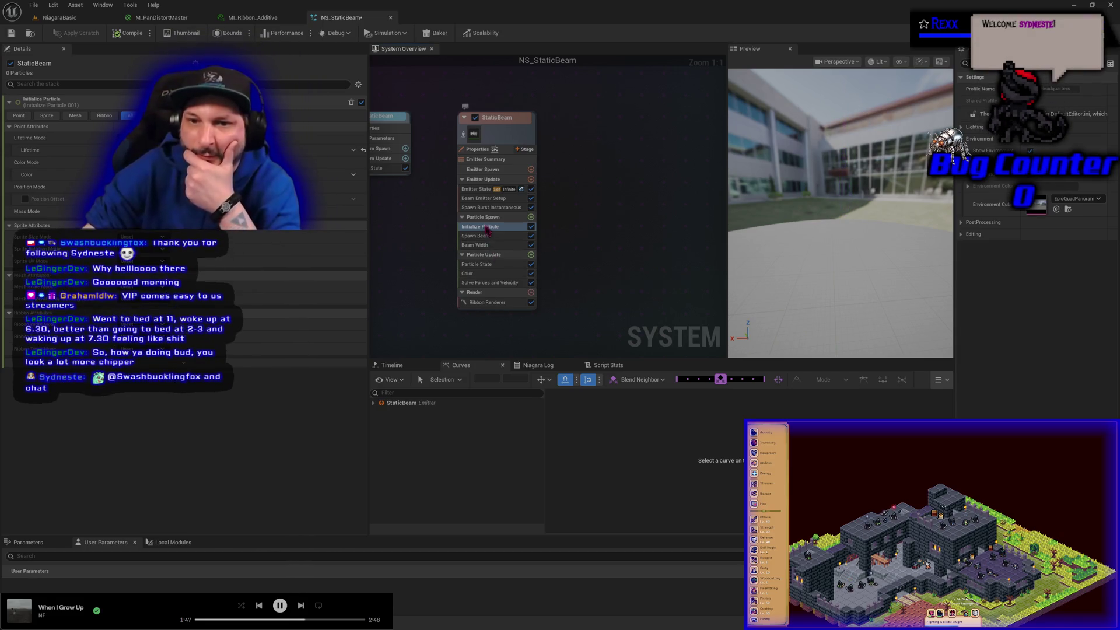
pyautogui.click(481, 190)
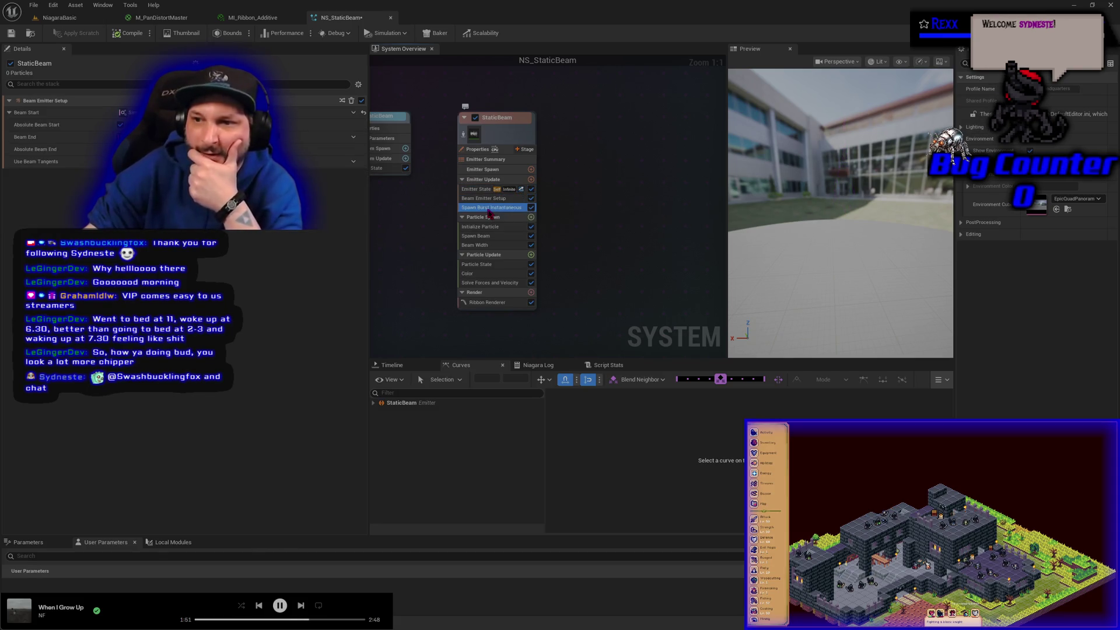
pyautogui.click(486, 208)
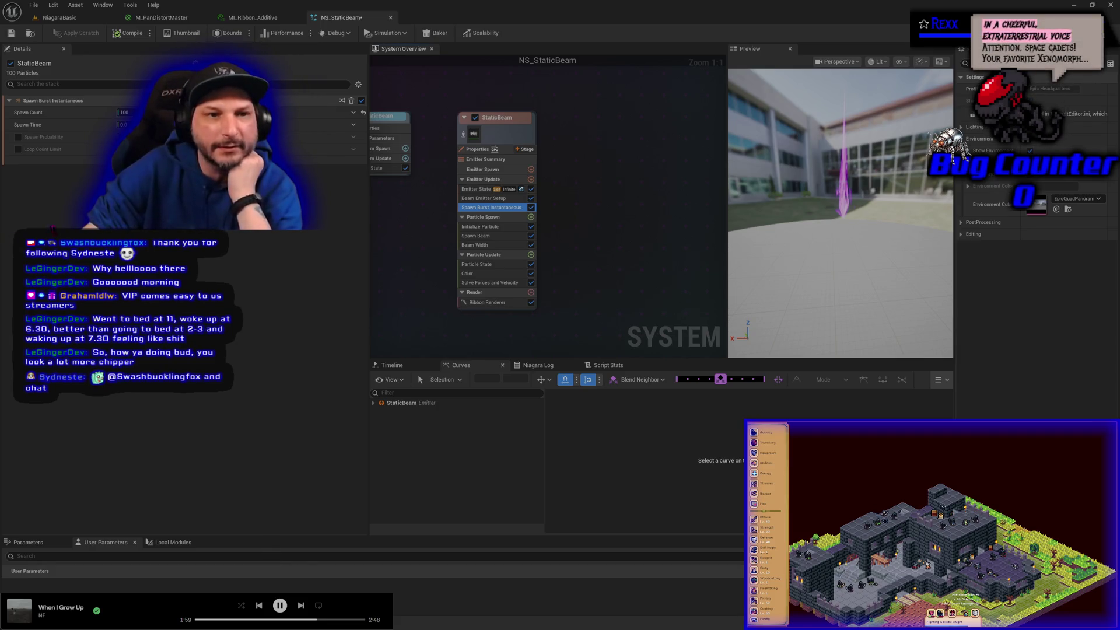
pyautogui.click(480, 226)
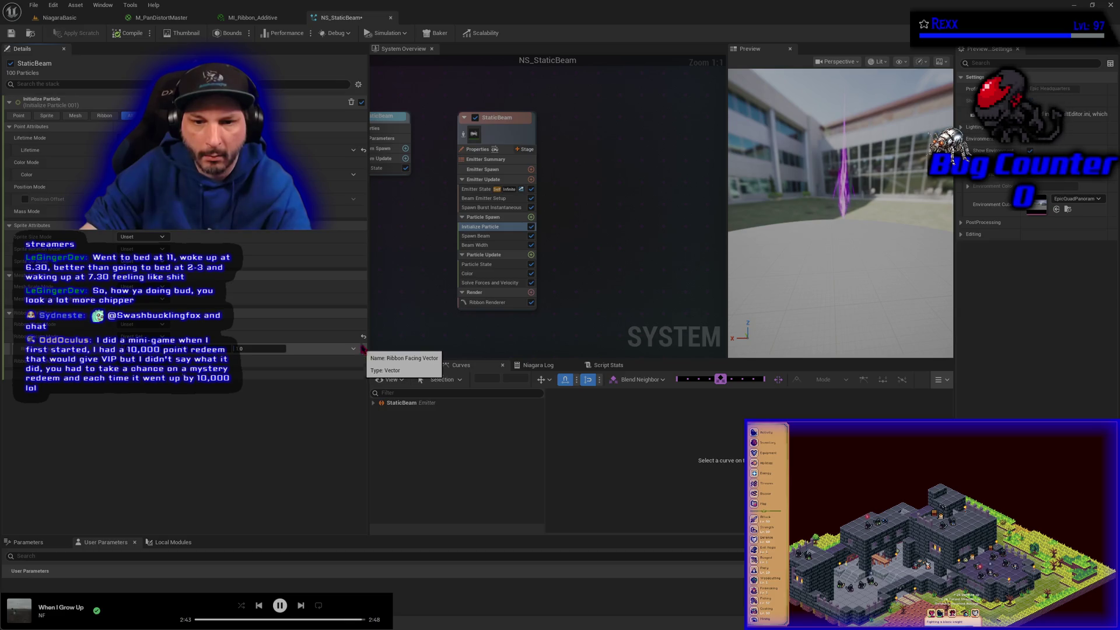
pyautogui.click(362, 325)
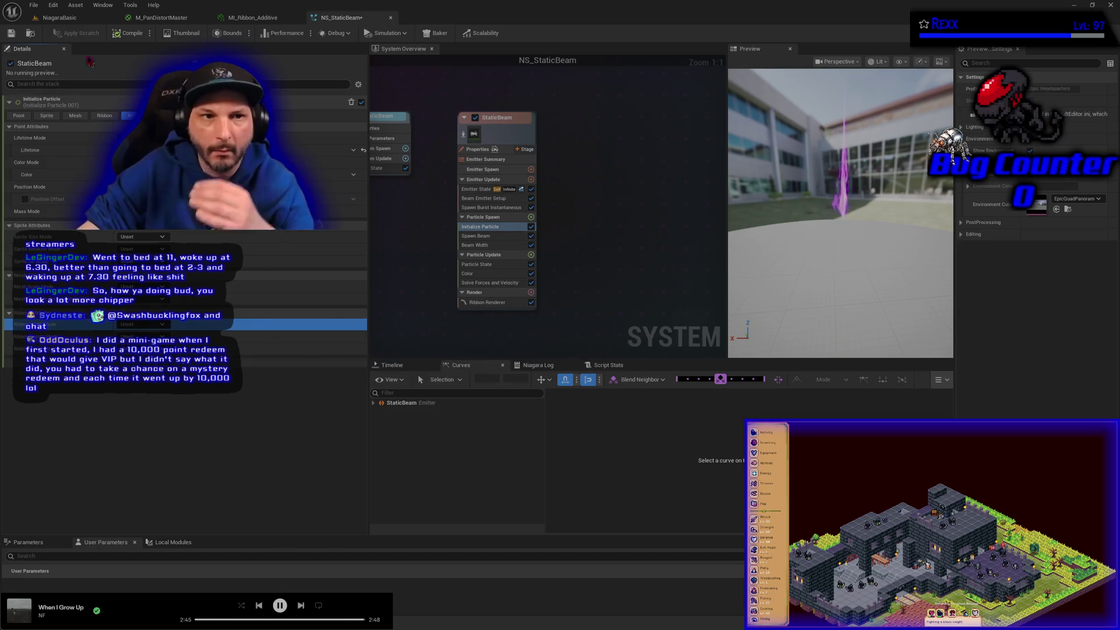
pyautogui.click(116, 35)
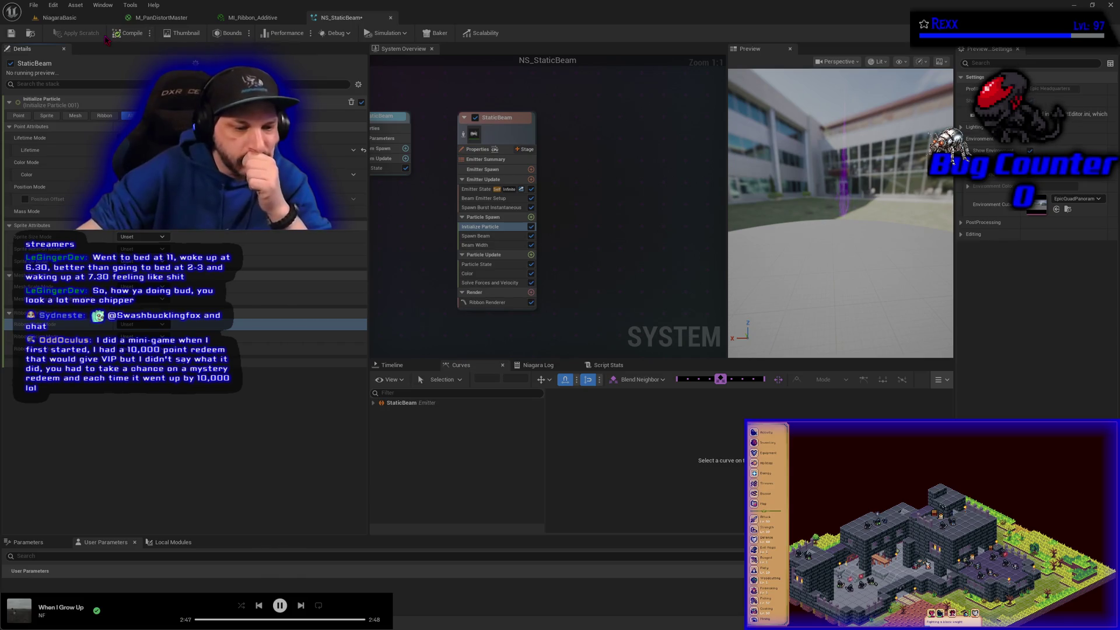
pyautogui.click(10, 33)
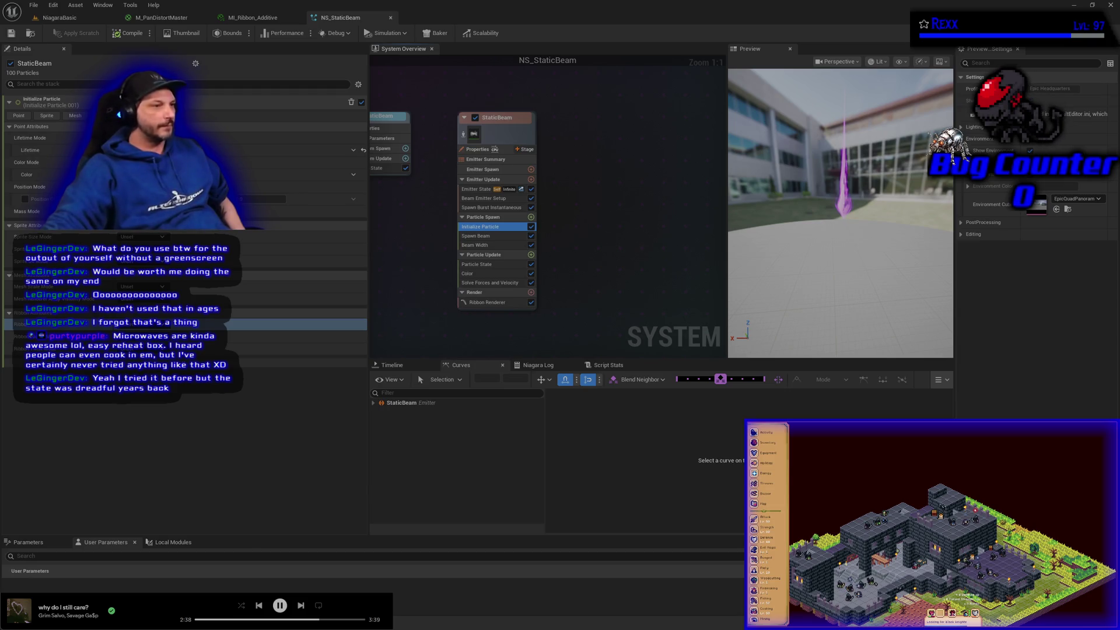
# In NVIDIA Broadcast's video effects, toggle Eye contact and Video noise removal on then off
pyautogui.hotkey('alt', 'Tab')
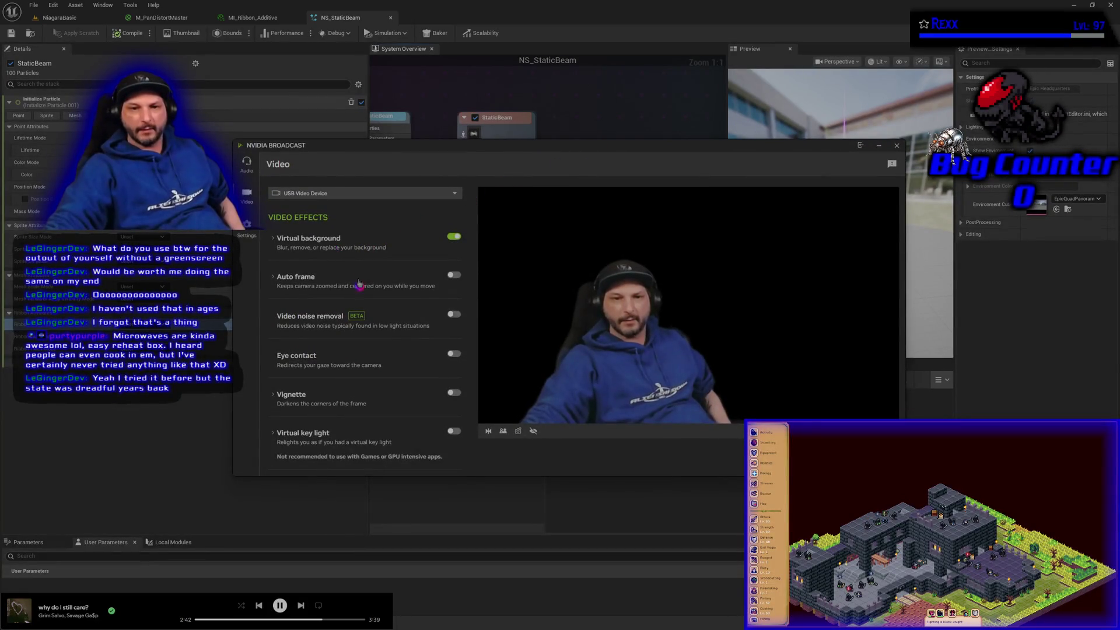
pyautogui.click(458, 356)
pyautogui.click(459, 356)
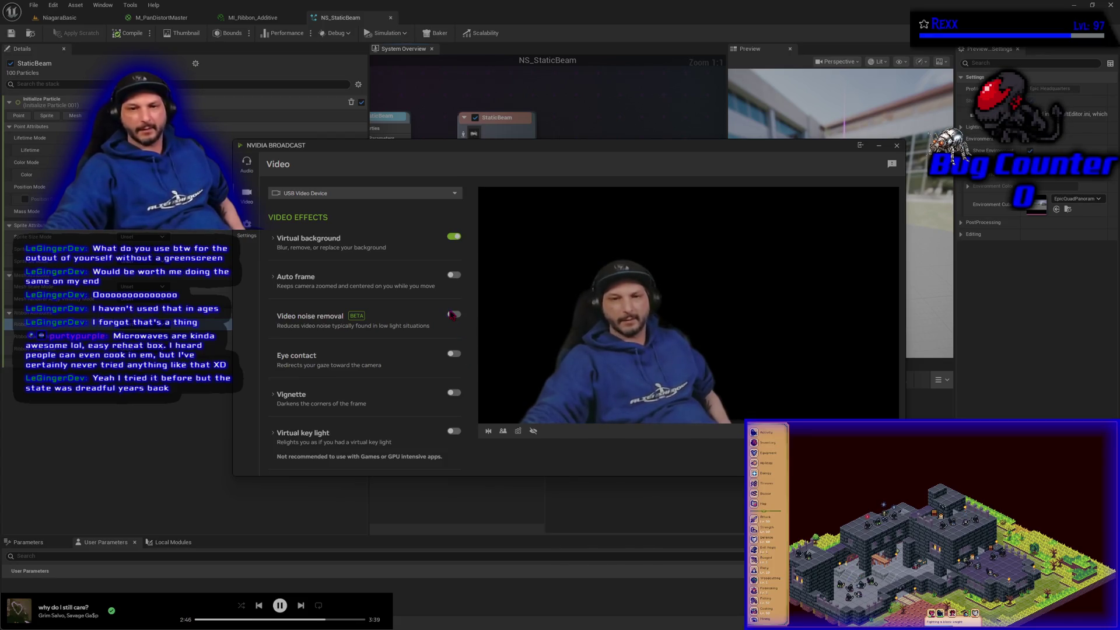
pyautogui.click(455, 315)
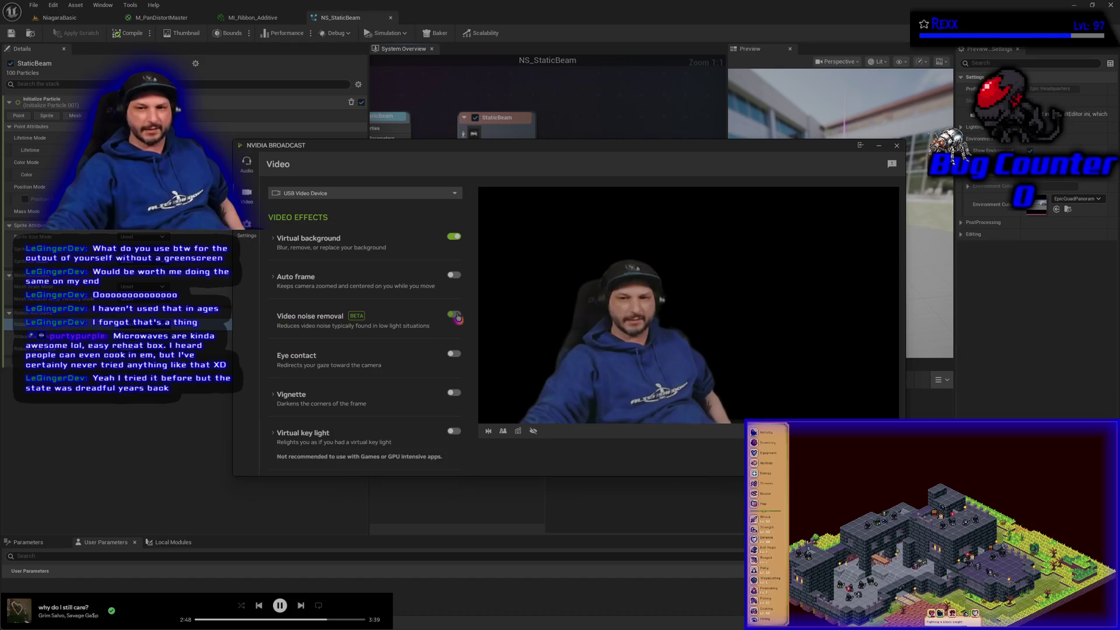
pyautogui.click(456, 316)
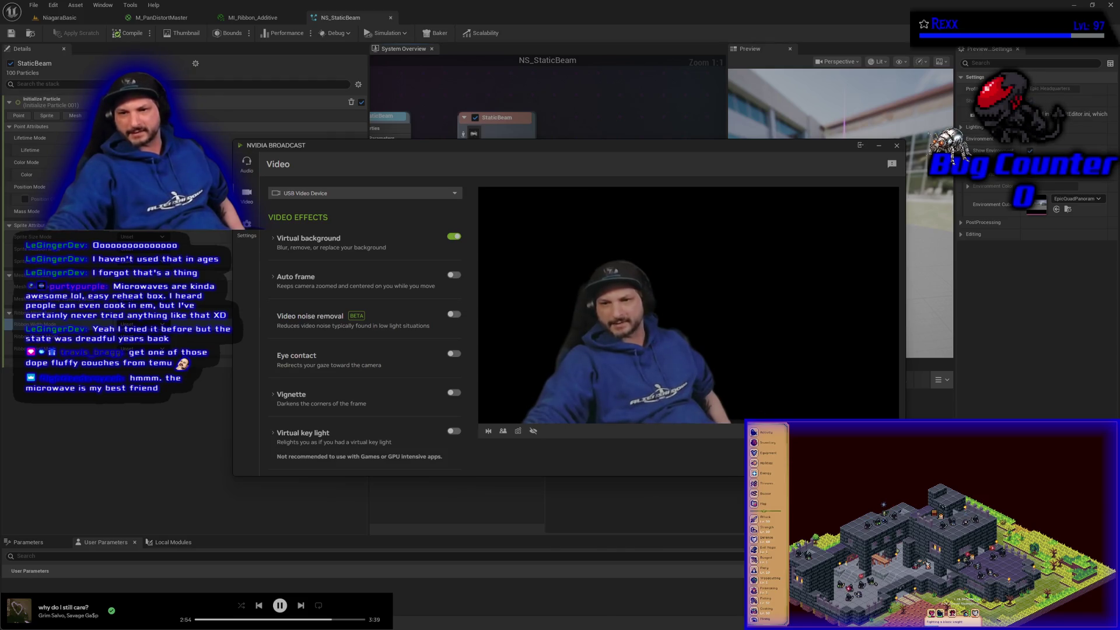
pyautogui.click(555, 154)
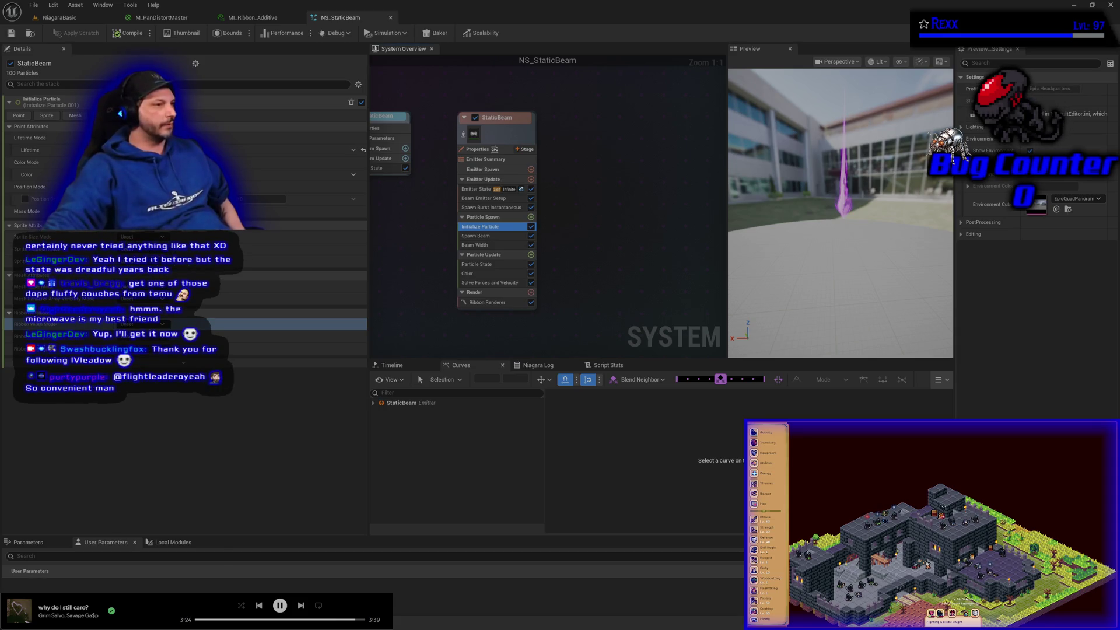
# Briefly bring NVIDIA Broadcast back up, then switch back to the NS_StaticBeam editor
pyautogui.hotkey('alt', 'Tab')
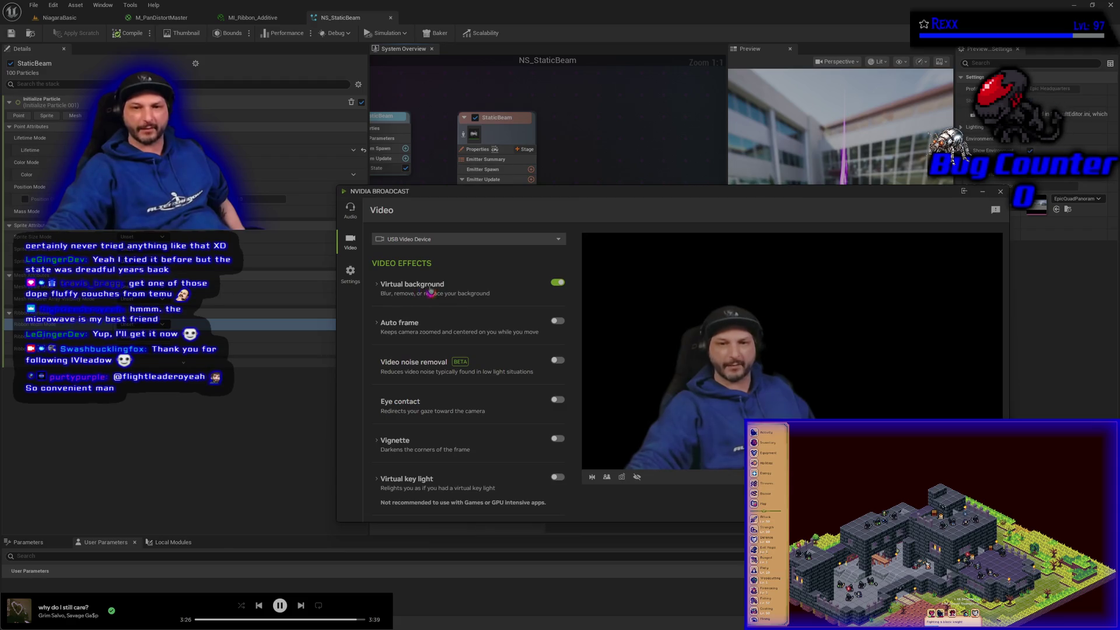
pyautogui.hotkey('alt', 'Tab')
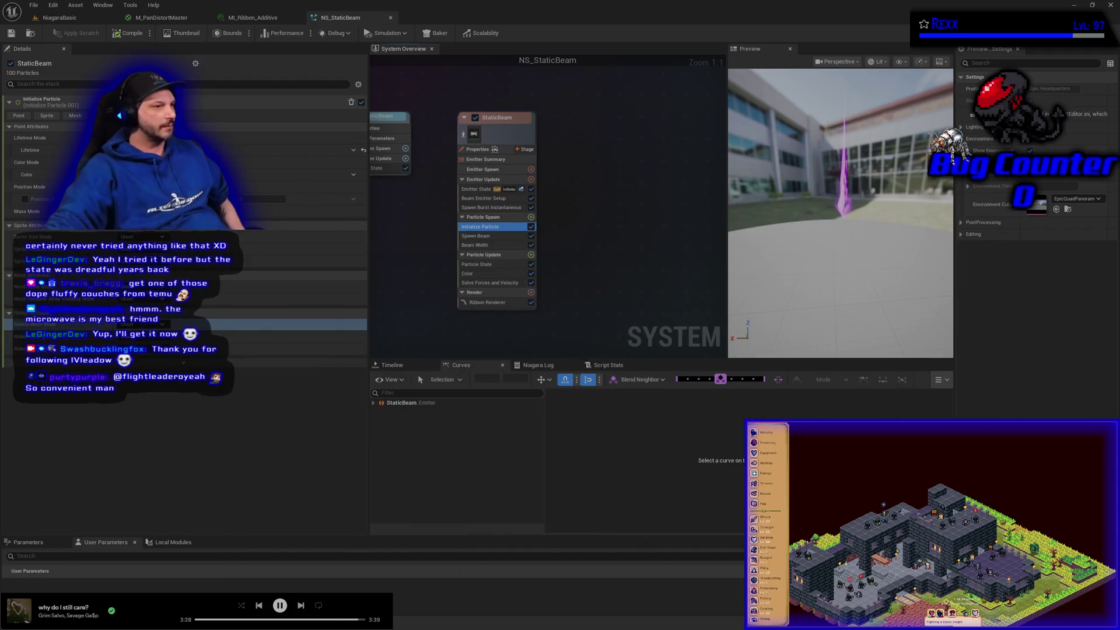
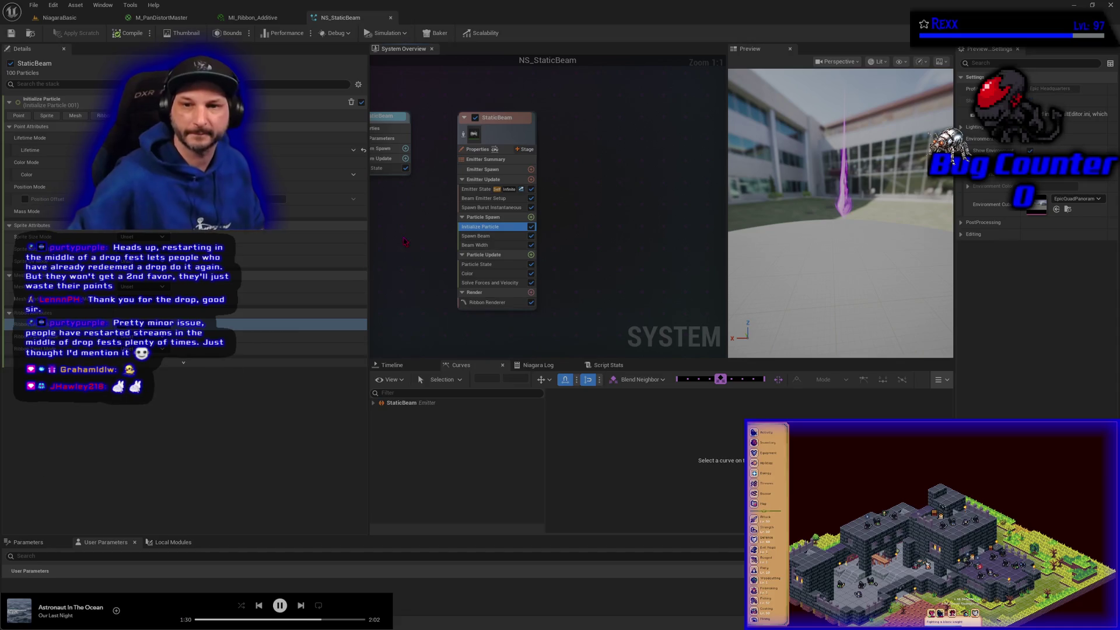
# Set the StaticBeam Initialize Particle Sprite Rotation Mode to Direct Angle (Degrees)
pyautogui.click(567, 253)
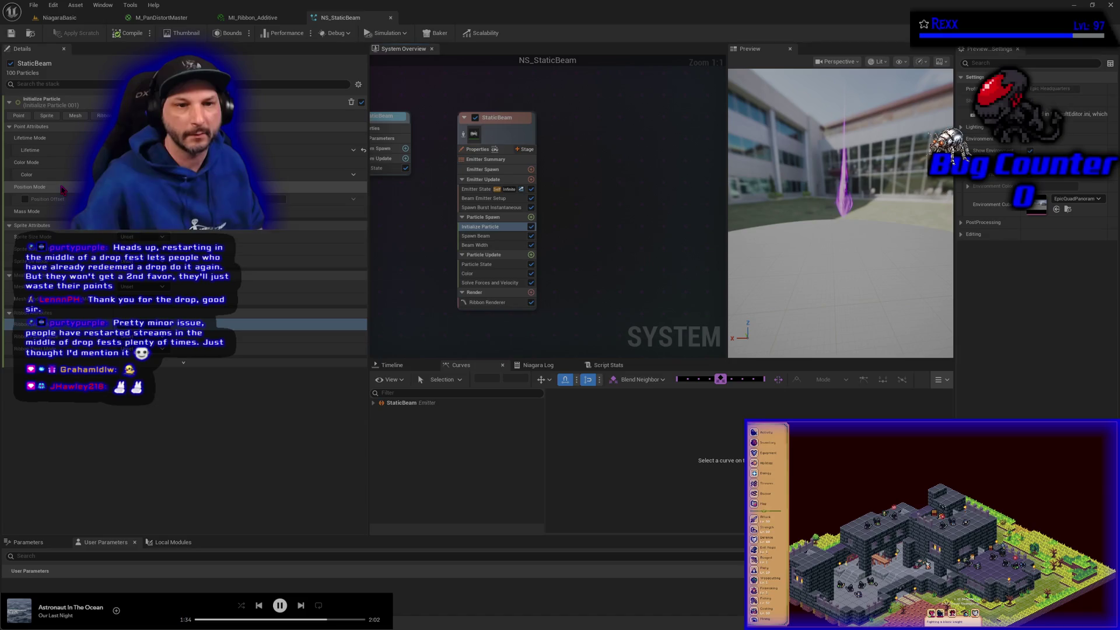
pyautogui.moveTo(63, 189)
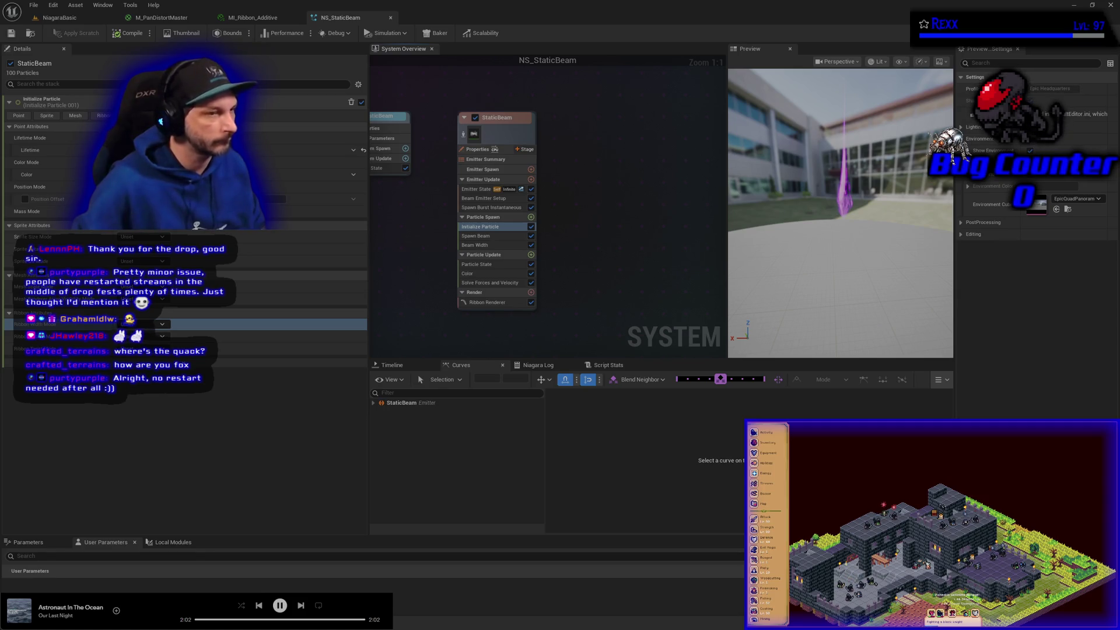
pyautogui.click(480, 226)
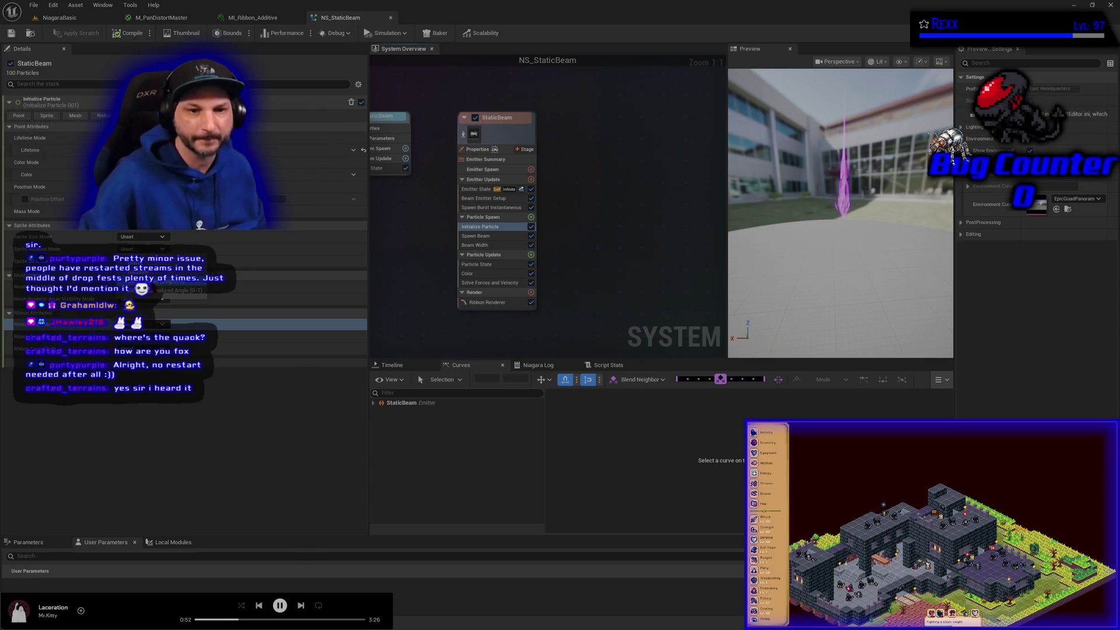
pyautogui.click(148, 281)
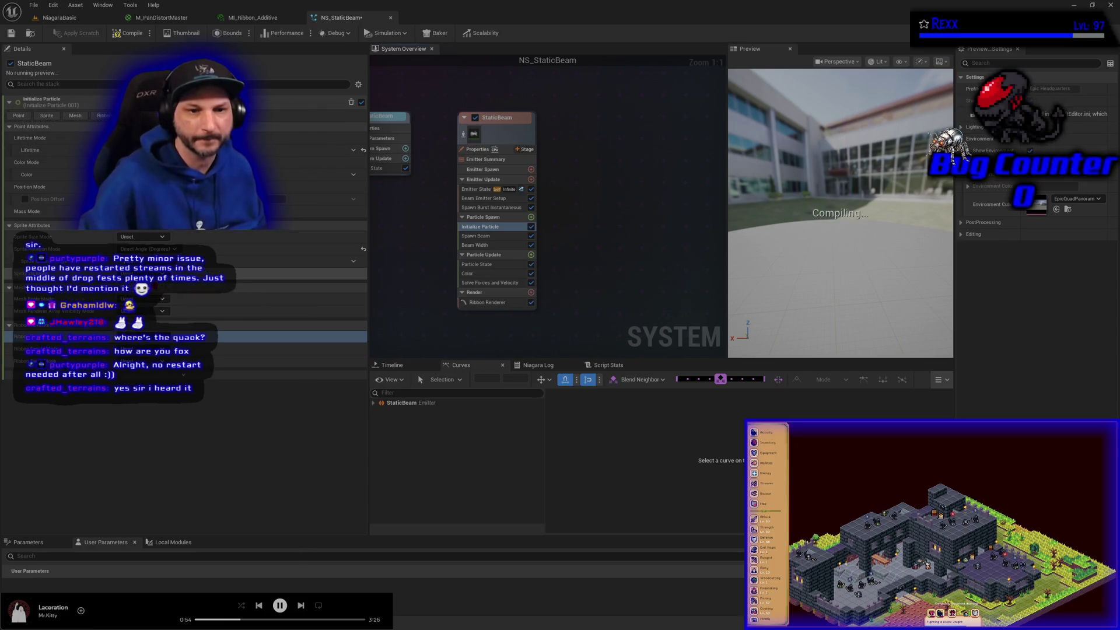
# Reset the StaticBeam's Sprite Attributes rows to their default values
pyautogui.click(146, 260)
pyautogui.click(145, 274)
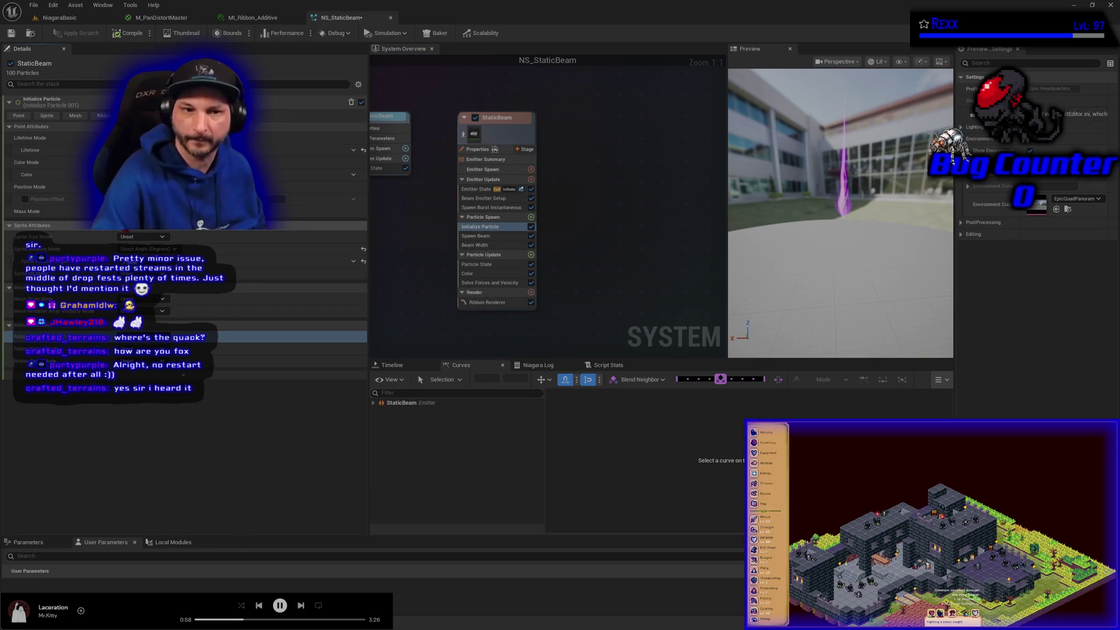
pyautogui.click(363, 251)
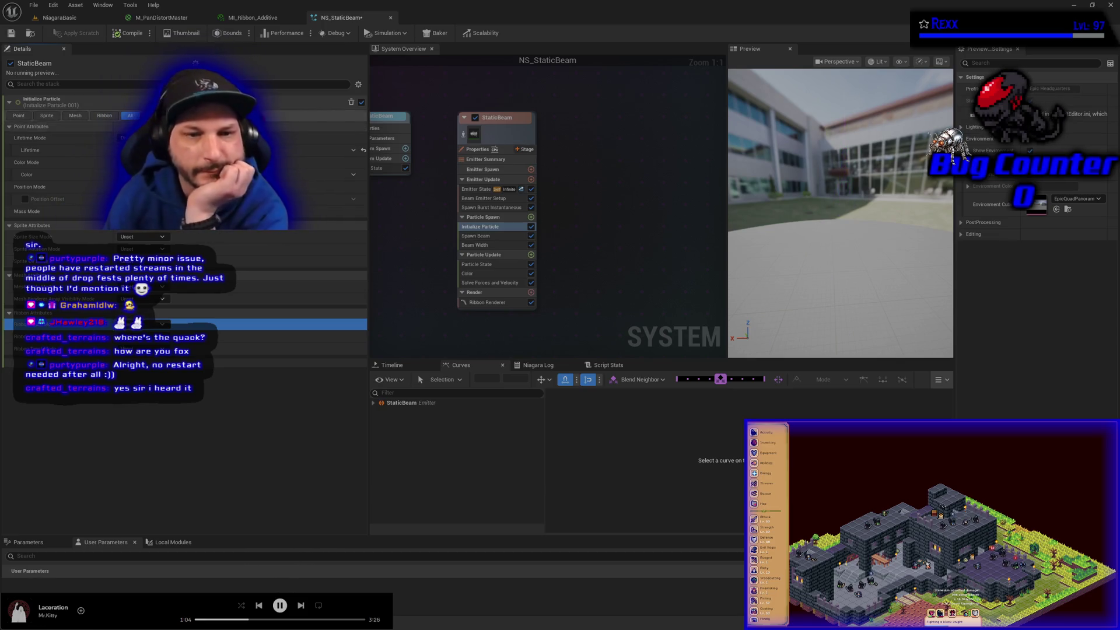
# Inspect the Spawn Beam, Beam Width, Particle State and Color module settings
pyautogui.click(501, 236)
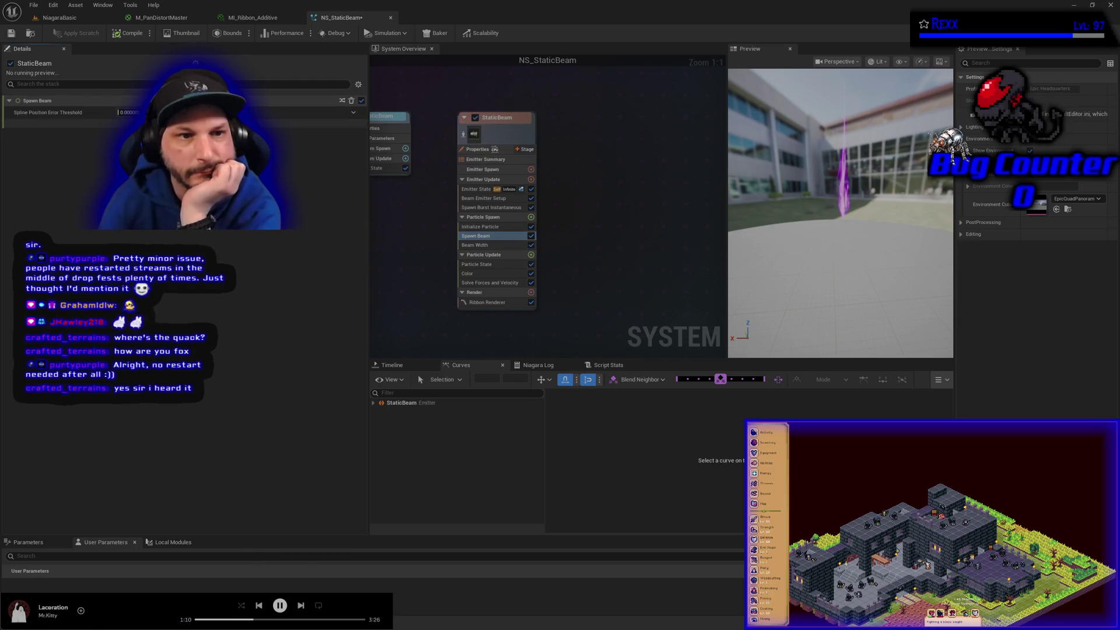
pyautogui.click(480, 245)
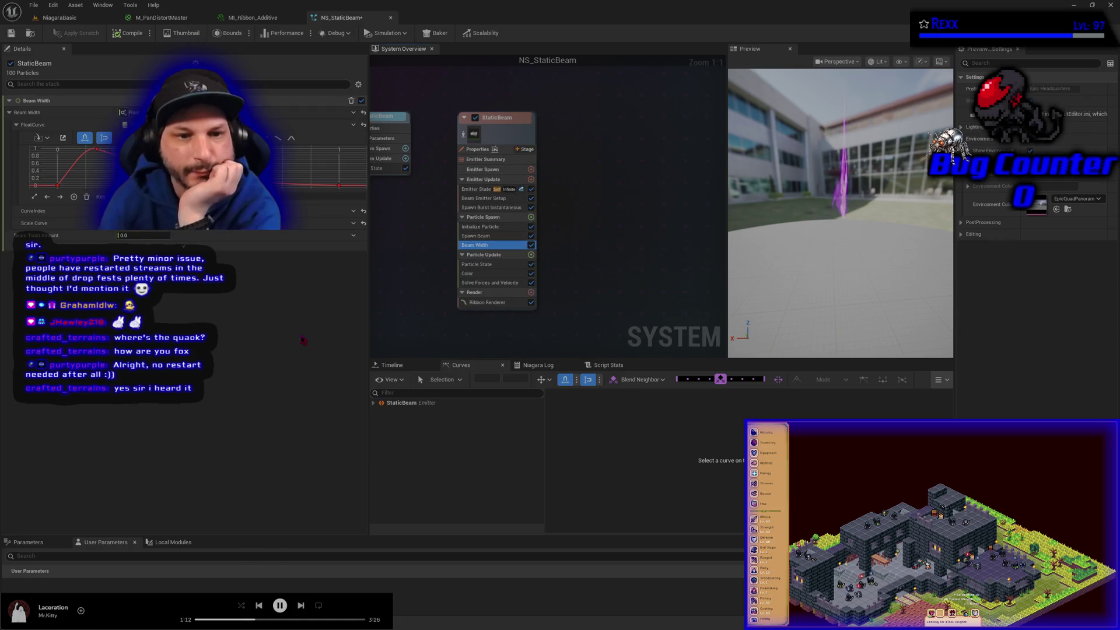
pyautogui.click(476, 265)
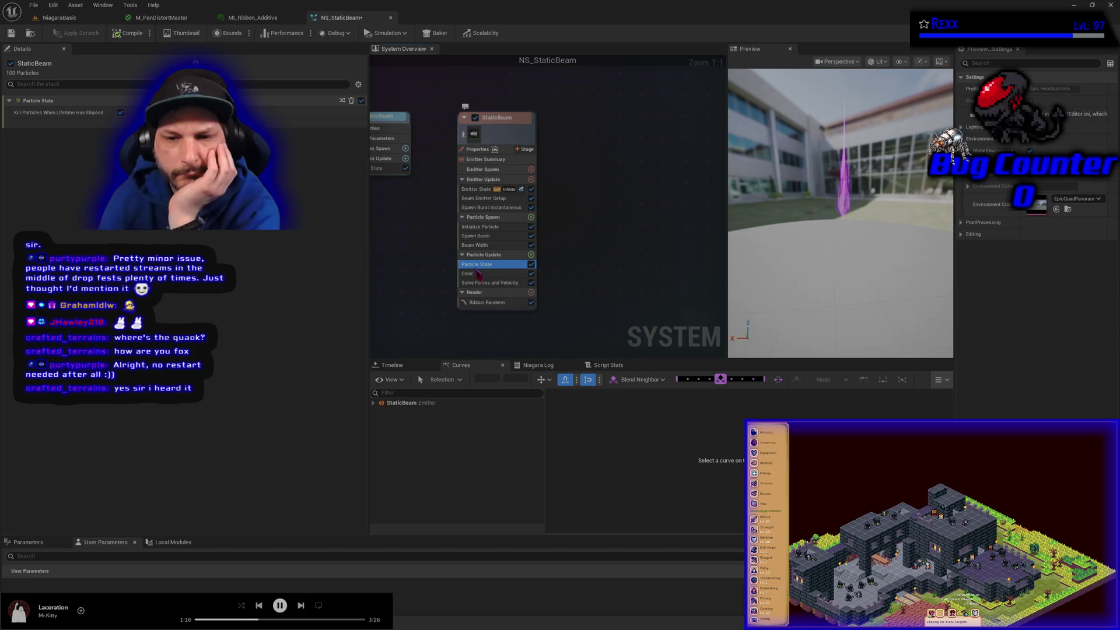
pyautogui.click(470, 274)
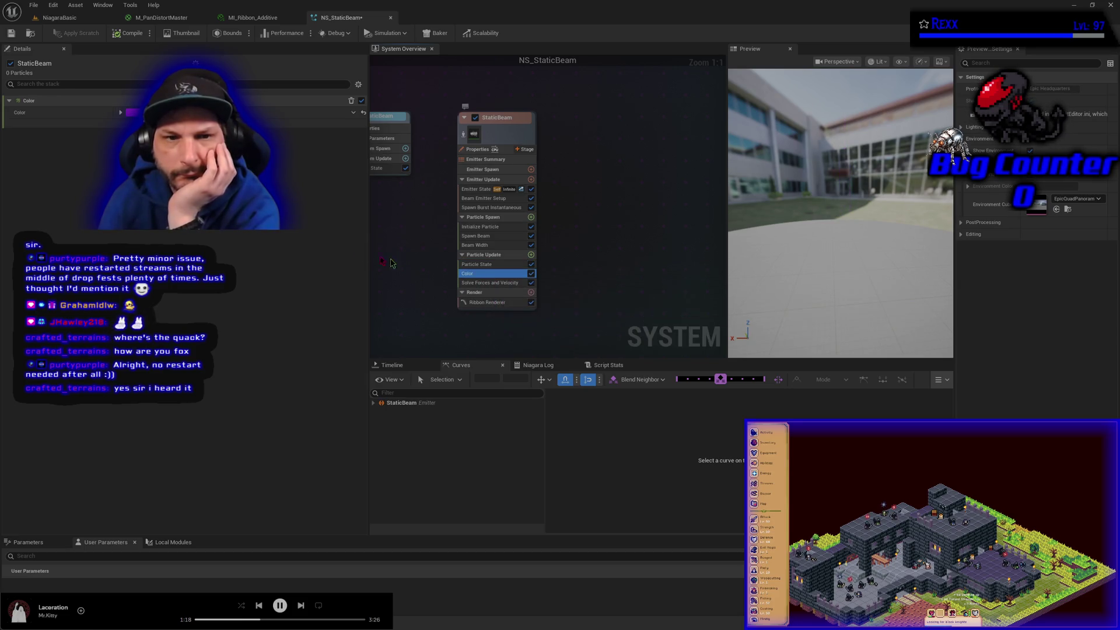
# Change the StaticBeam Color to blue, then view Ribbon Renderer and Solve Forces settings
pyautogui.click(121, 113)
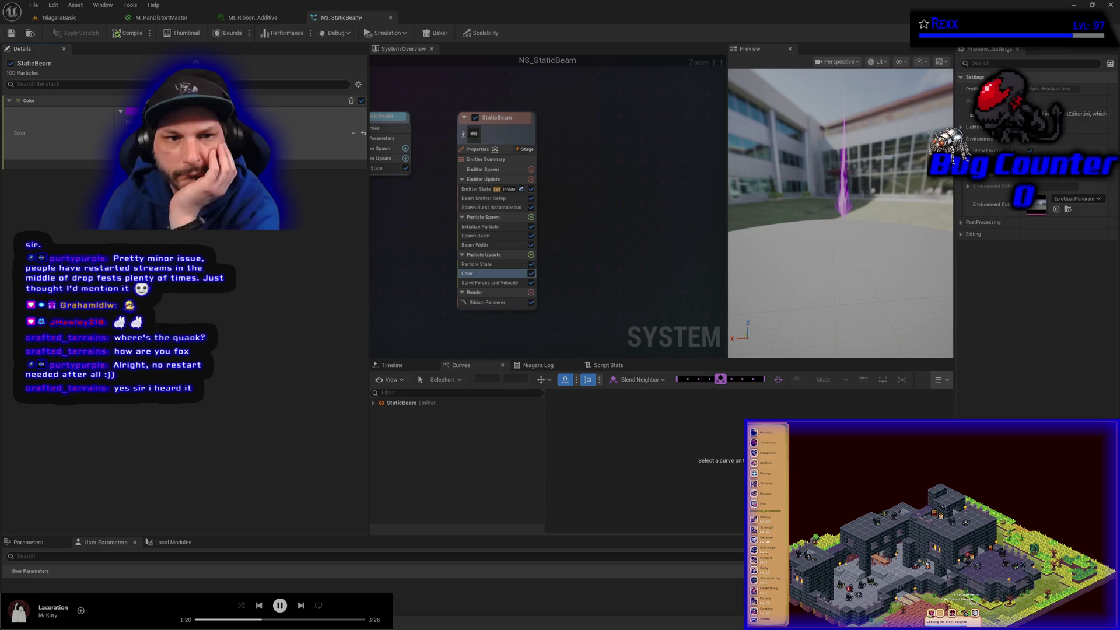
pyautogui.click(131, 112)
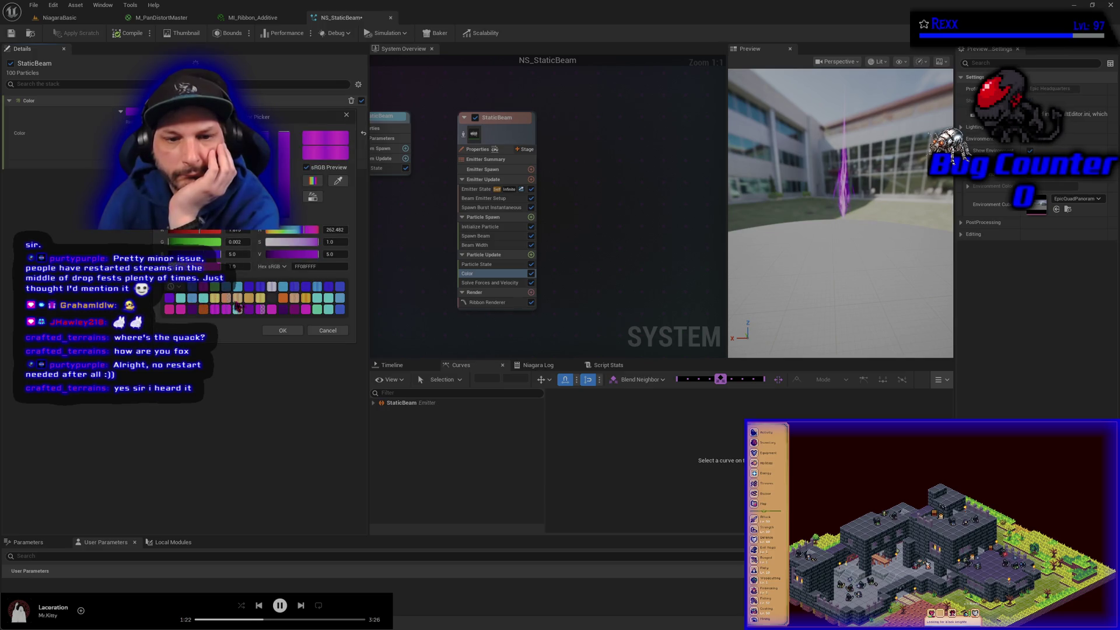
pyautogui.click(295, 286)
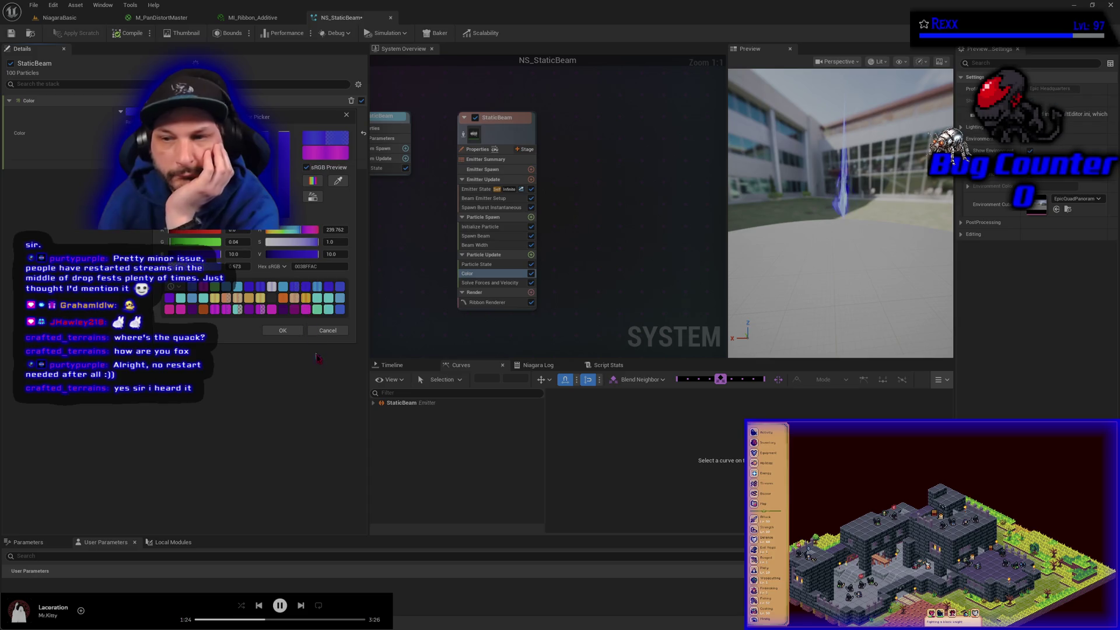
pyautogui.click(286, 331)
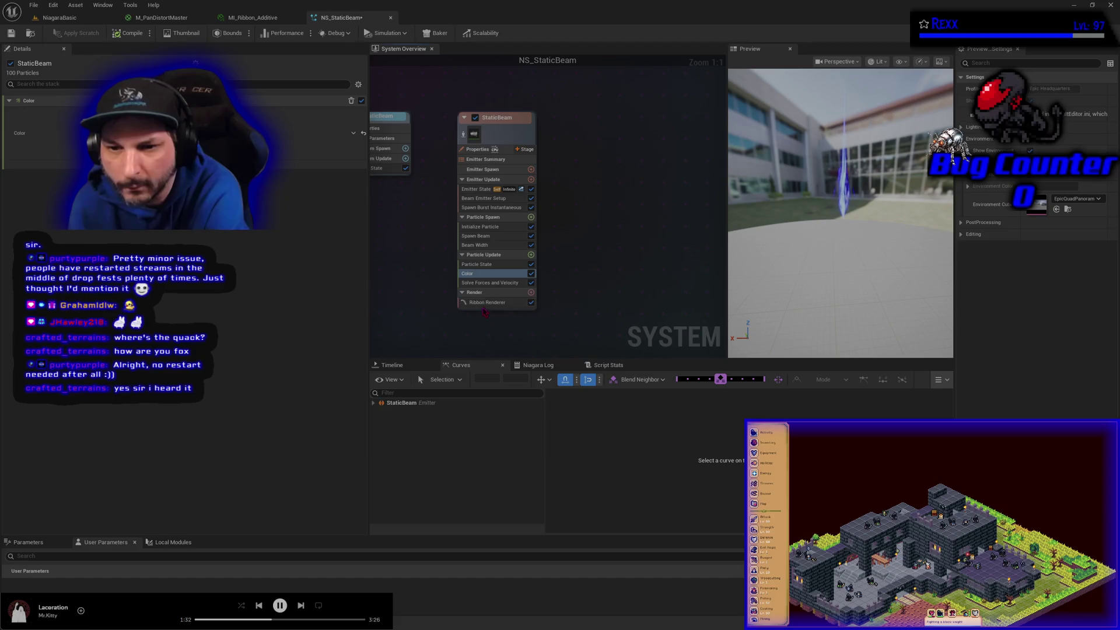
pyautogui.click(487, 301)
pyautogui.click(490, 282)
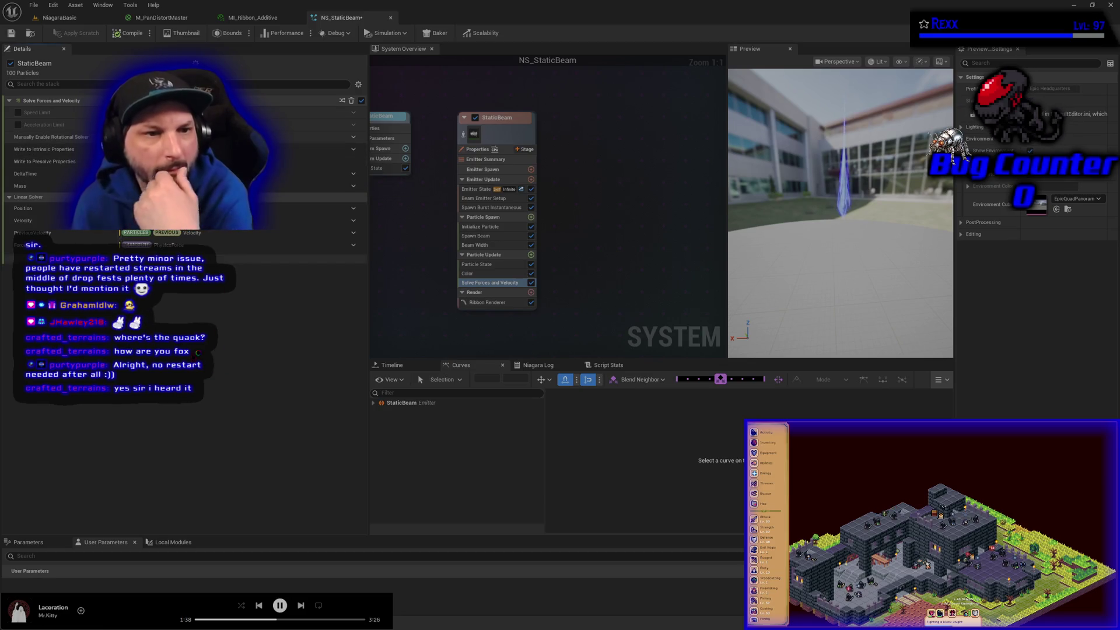
# Try Manually Enable Rotational Solver with undo and redo, then leave it unticked
pyautogui.click(82, 137)
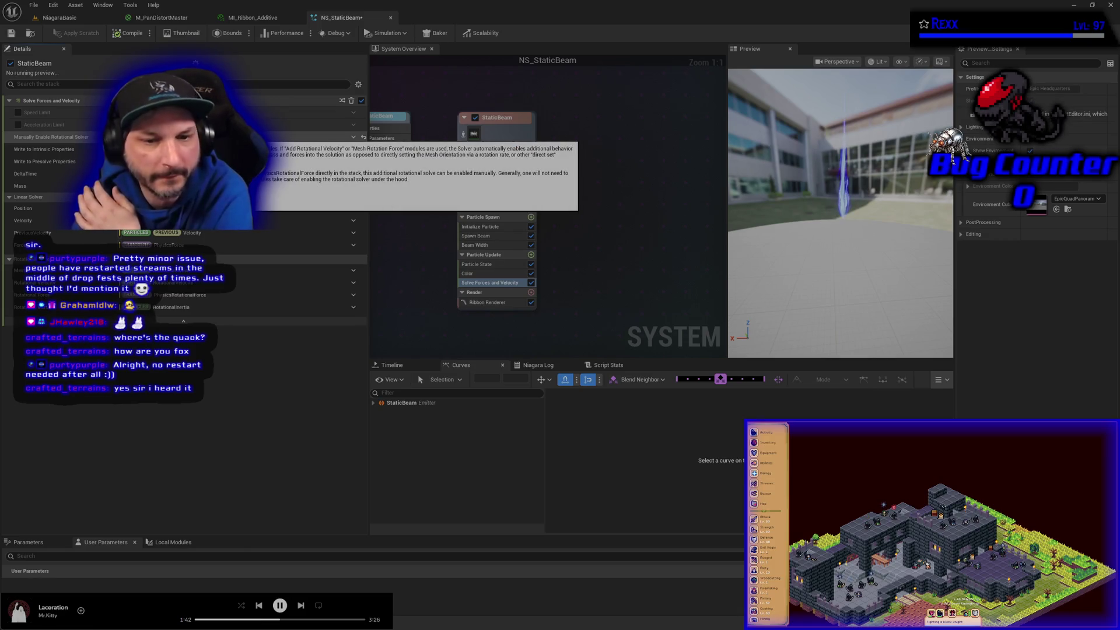
pyautogui.hotkey('ctrl', 'z')
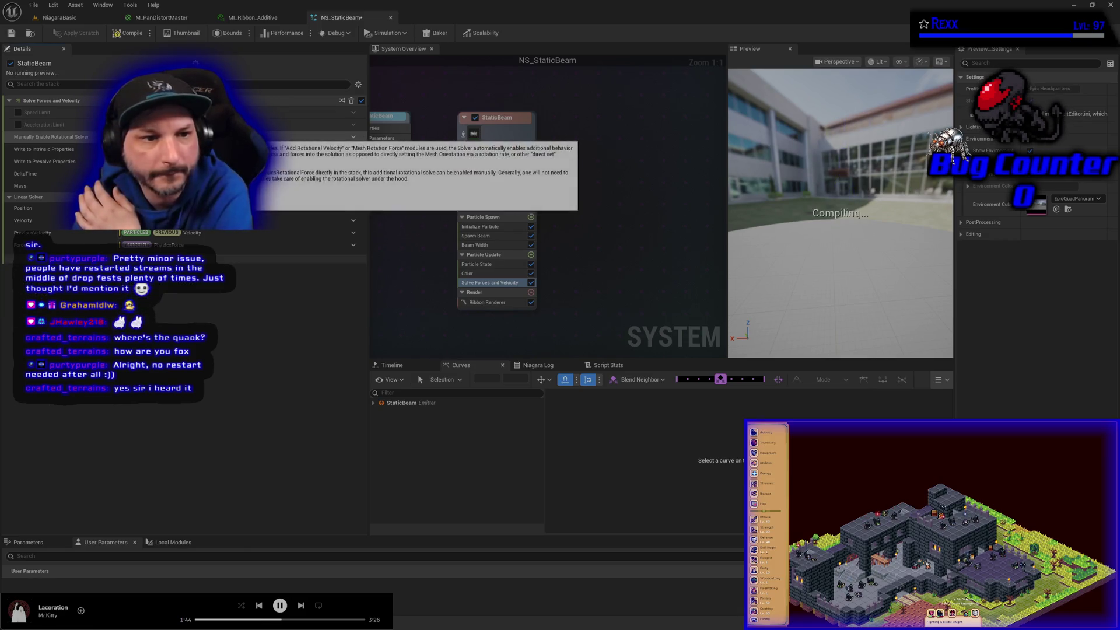
pyautogui.hotkey('ctrl', 'y')
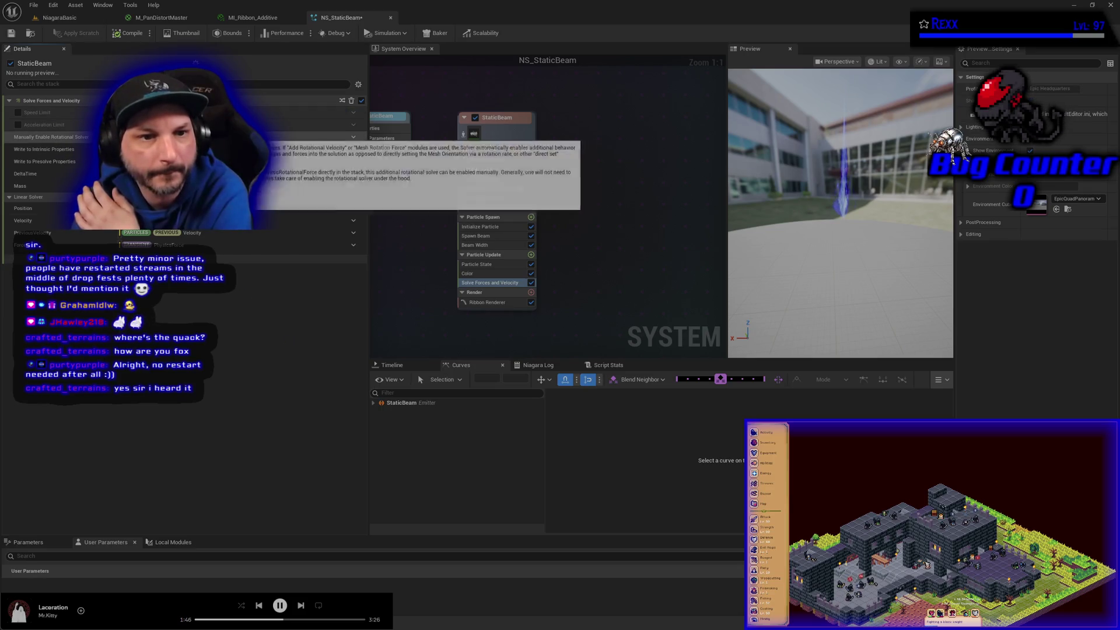
pyautogui.click(352, 139)
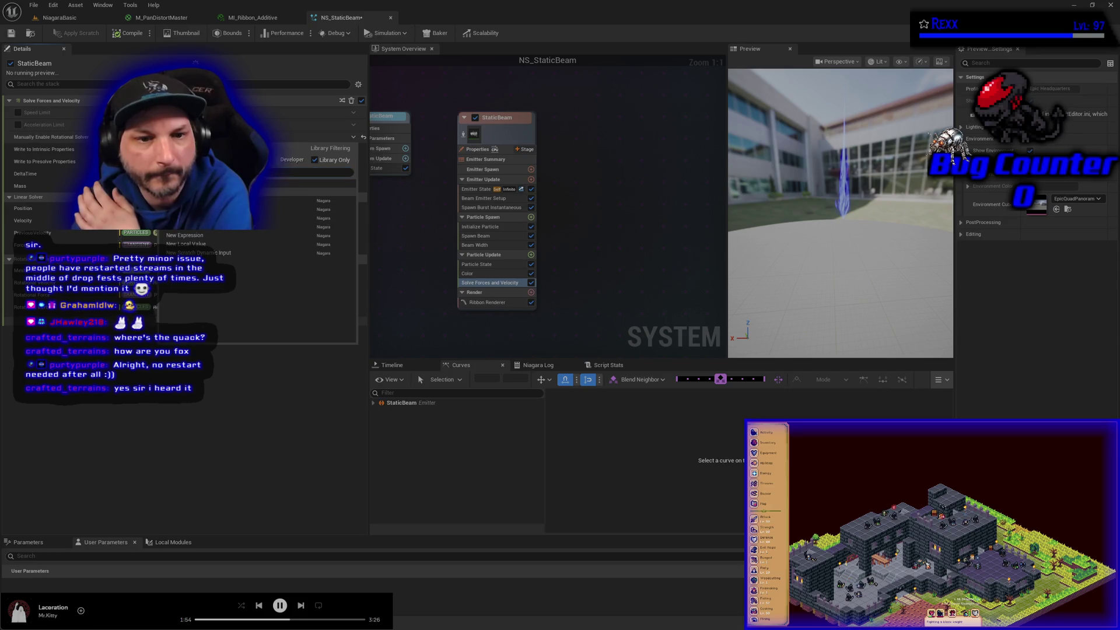
pyautogui.press('Escape')
pyautogui.click(183, 320)
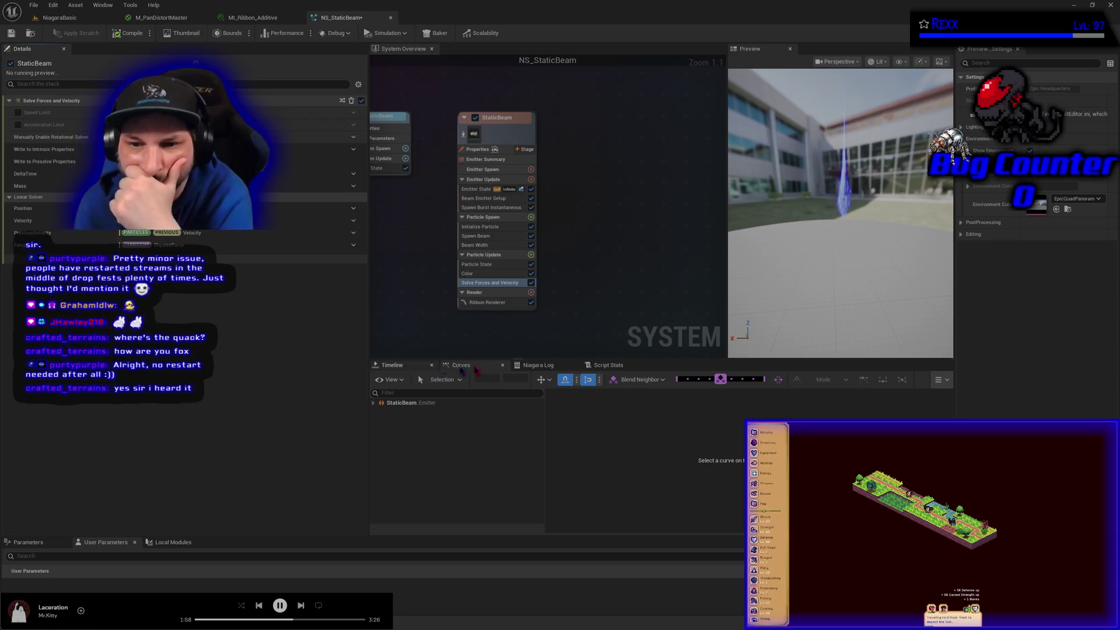
# Step through Color, Particle State and Beam Width to the Beam Emitter Setup settings
pyautogui.click(482, 274)
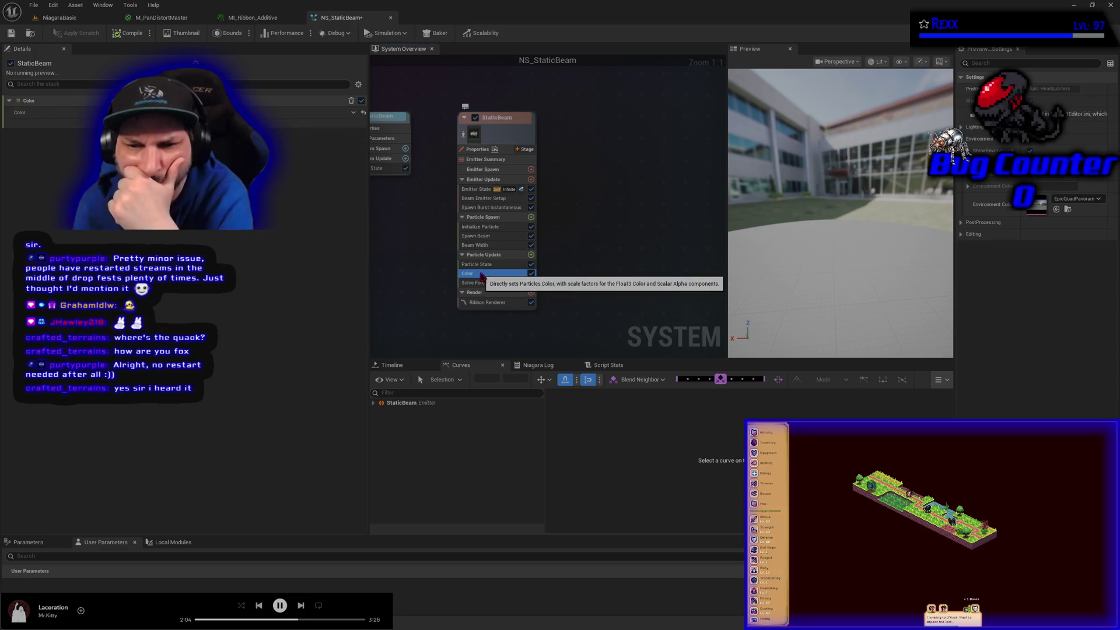
pyautogui.click(478, 264)
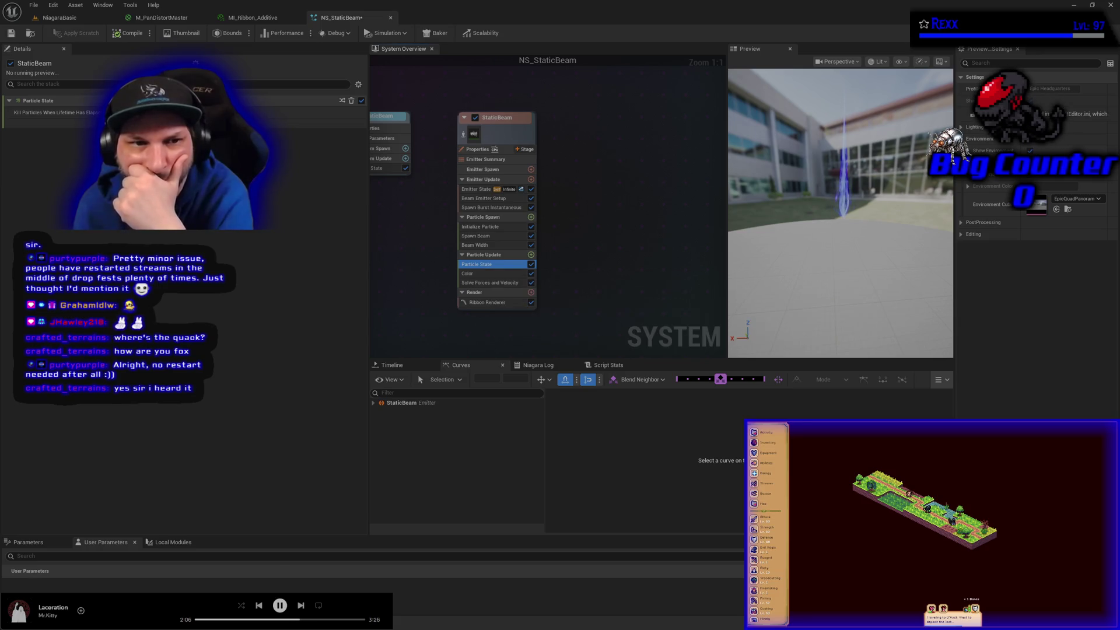
pyautogui.click(479, 245)
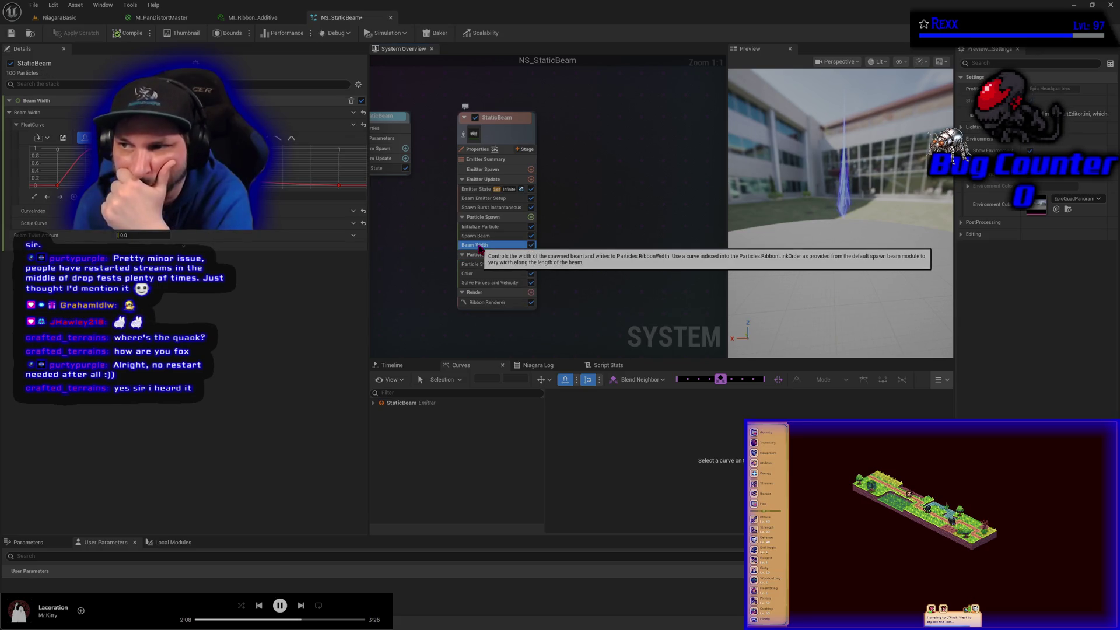
pyautogui.click(481, 199)
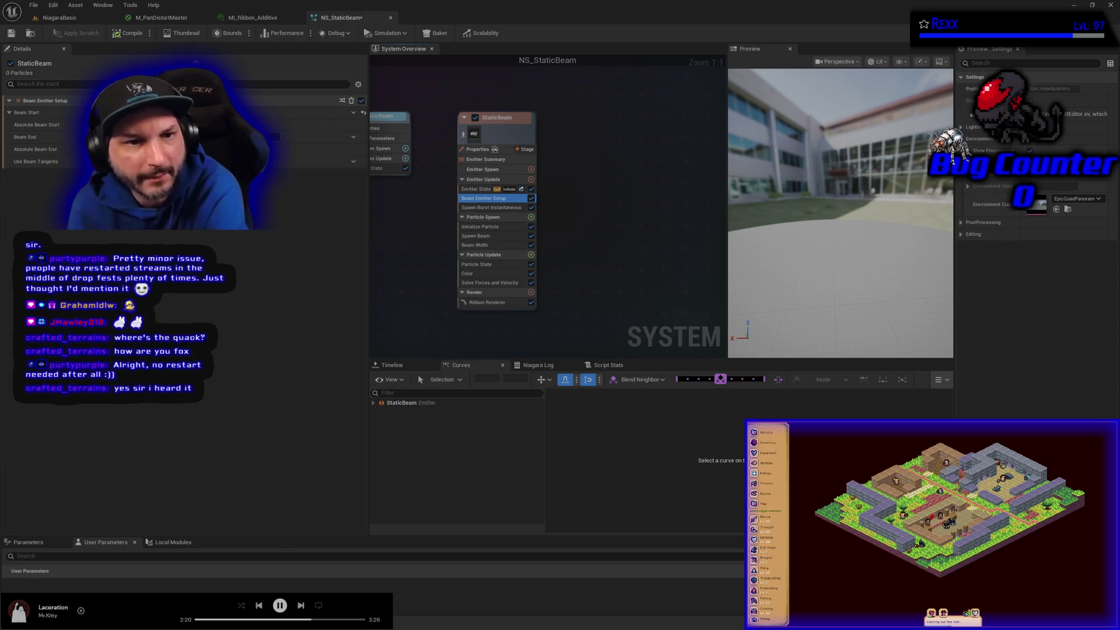
pyautogui.moveTo(388, 257)
pyautogui.mouseDown()
pyautogui.moveTo(477, 267)
pyautogui.moveTo(440, 203)
pyautogui.mouseUp()
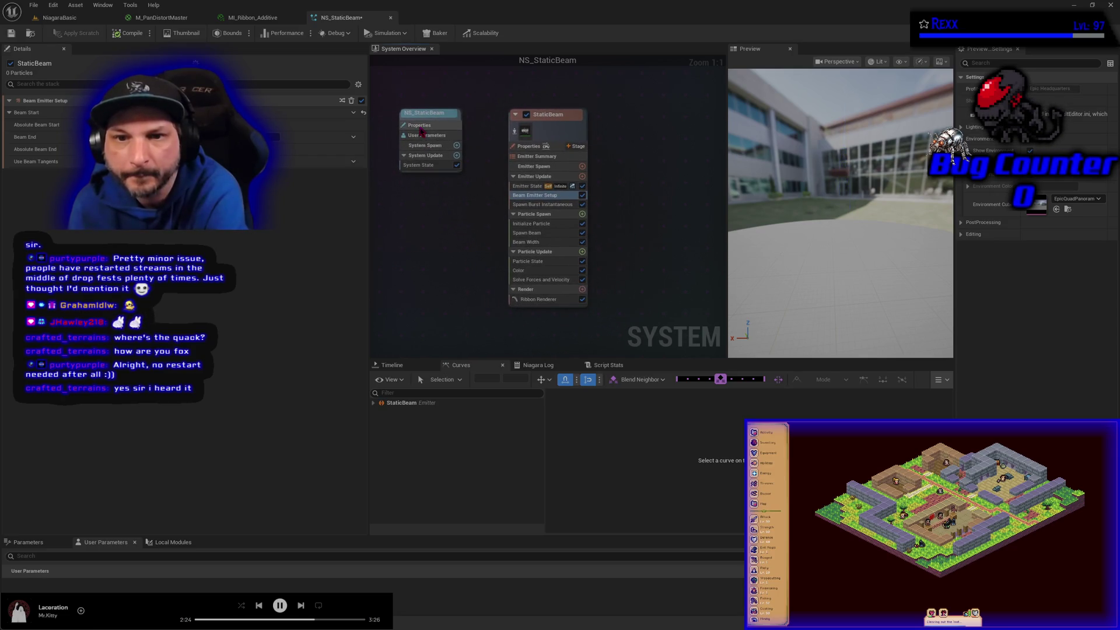
# Review the system settings and toggle the StaticBeam emitter's Local Space option
pyautogui.click(425, 135)
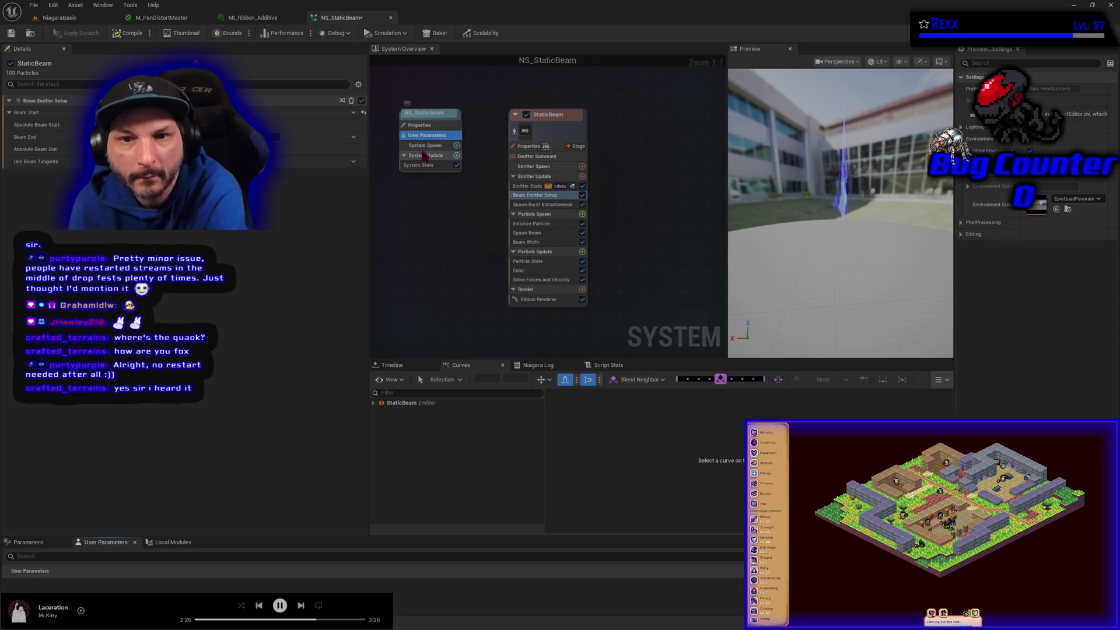
pyautogui.click(425, 145)
pyautogui.click(421, 125)
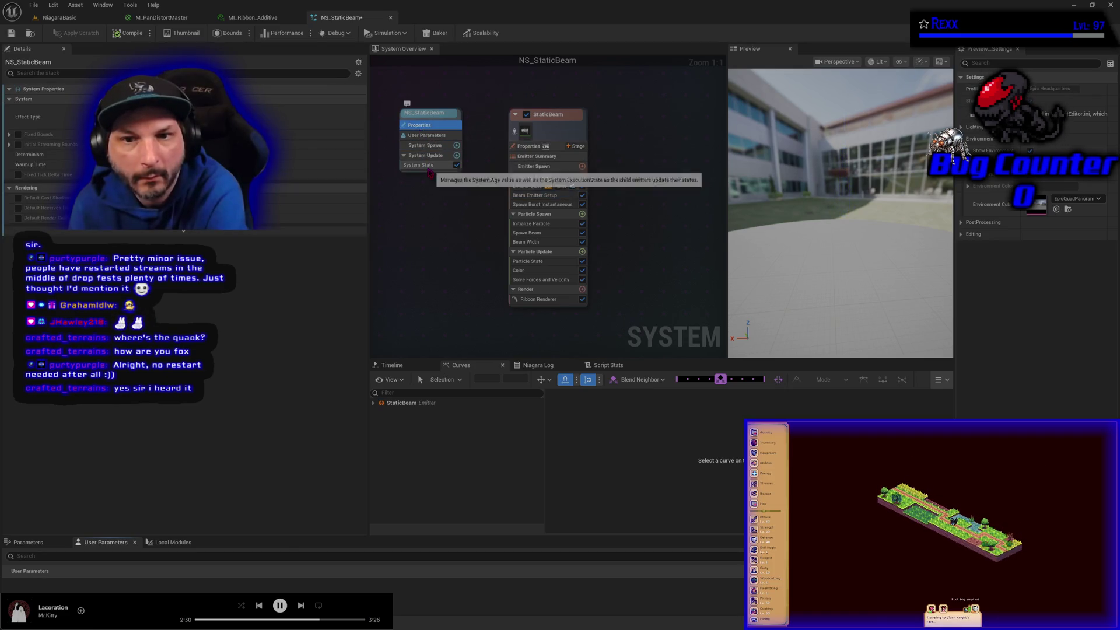
pyautogui.click(418, 165)
pyautogui.click(524, 150)
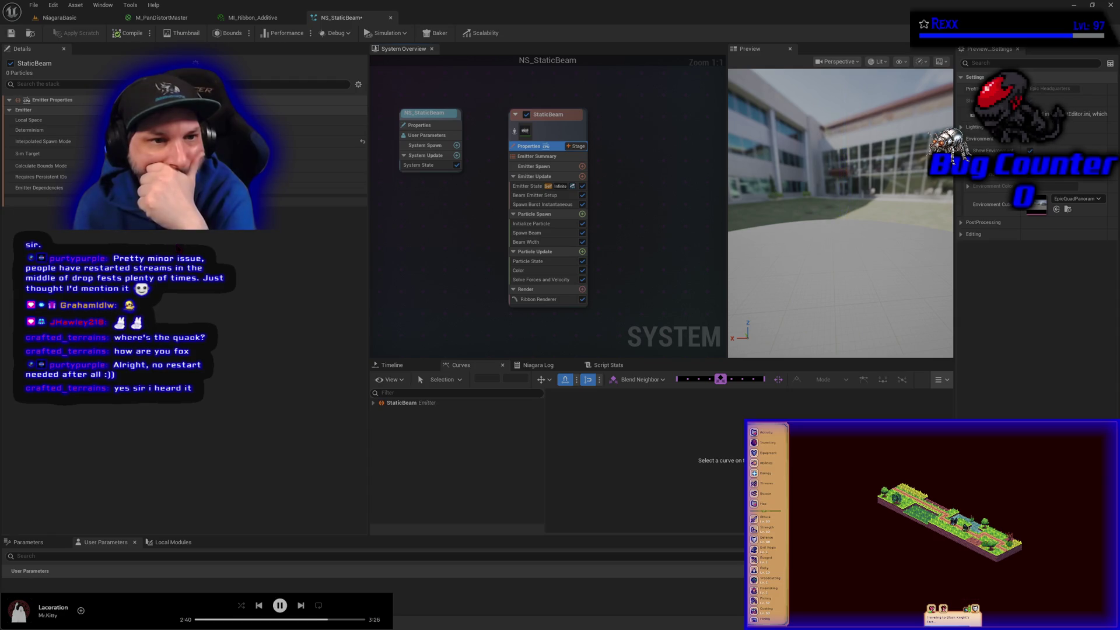
pyautogui.click(153, 120)
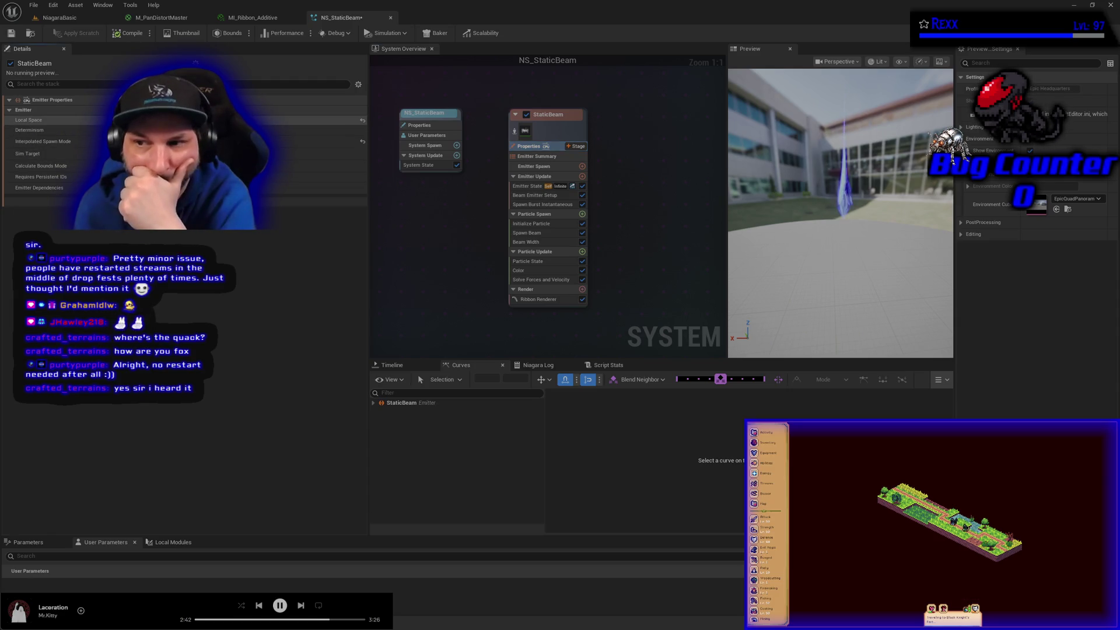
# Edit Beam End in Beam Emitter Setup so the beam lies horizontal, then compile
pyautogui.click(536, 158)
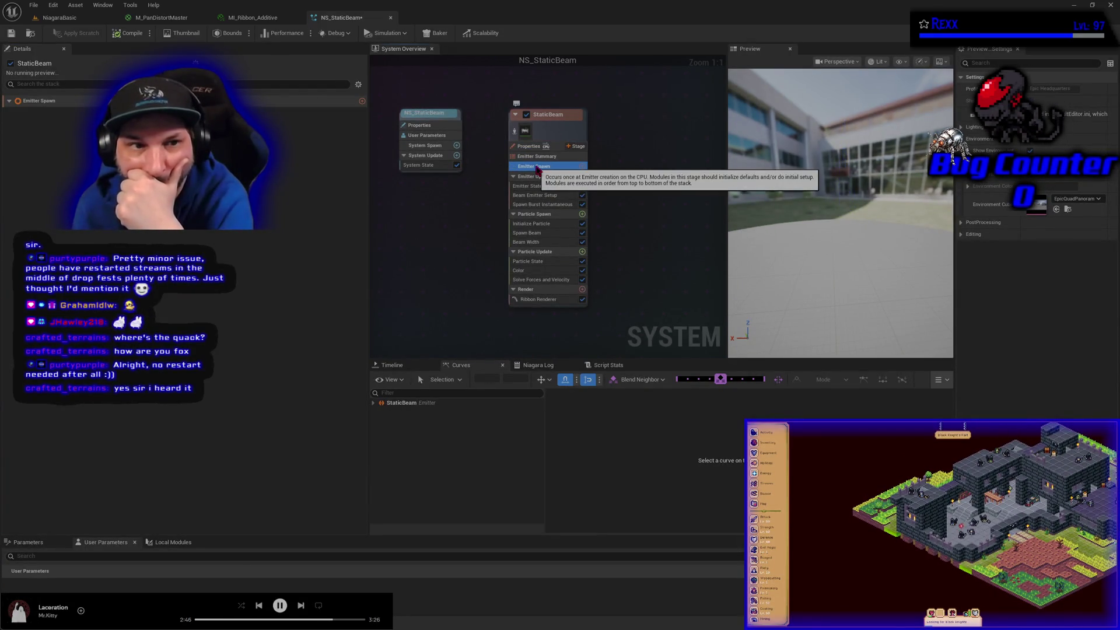
pyautogui.click(538, 177)
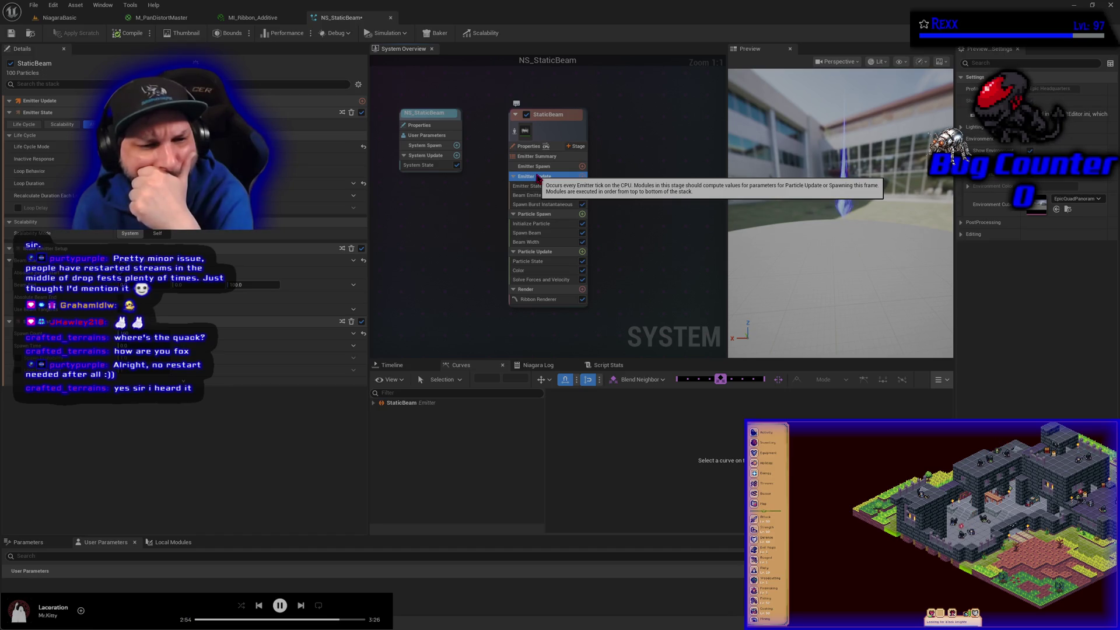
pyautogui.click(541, 188)
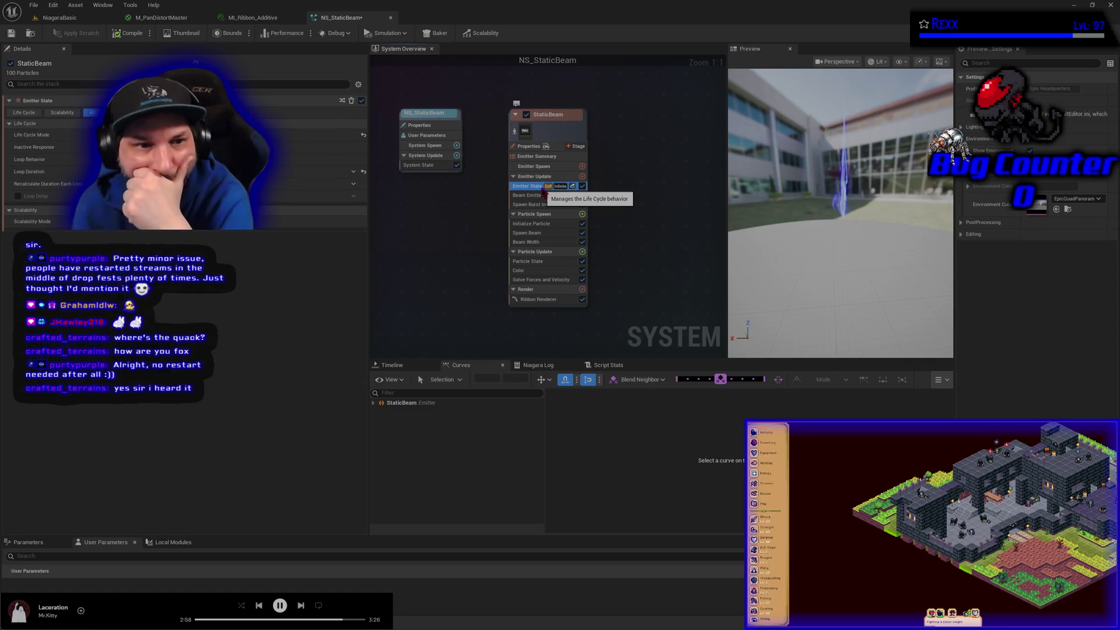
pyautogui.click(536, 196)
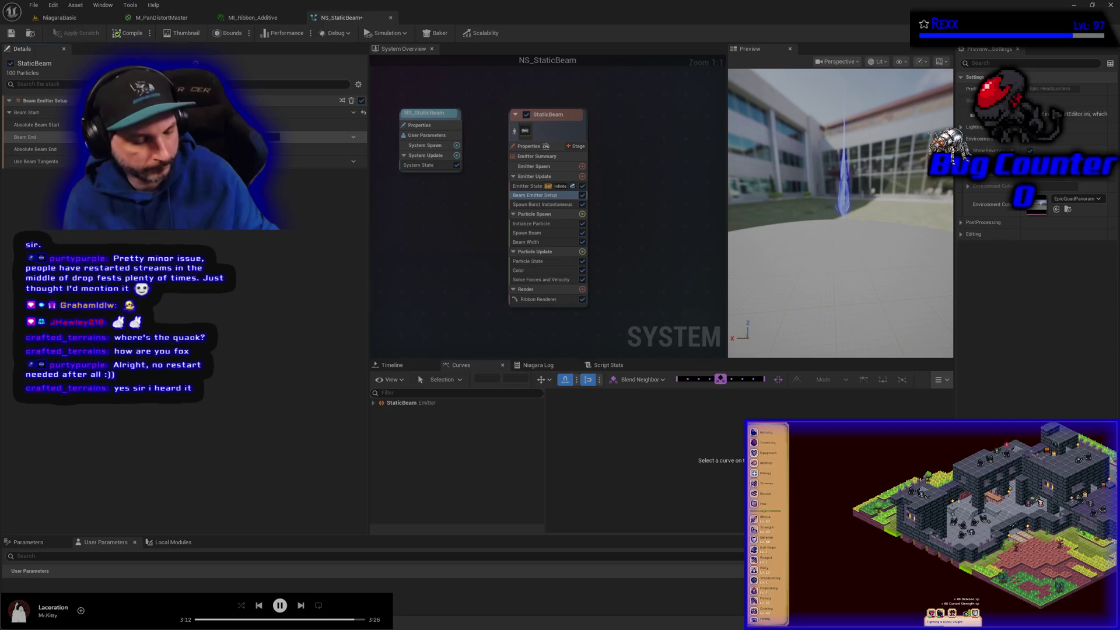
pyautogui.press('Return')
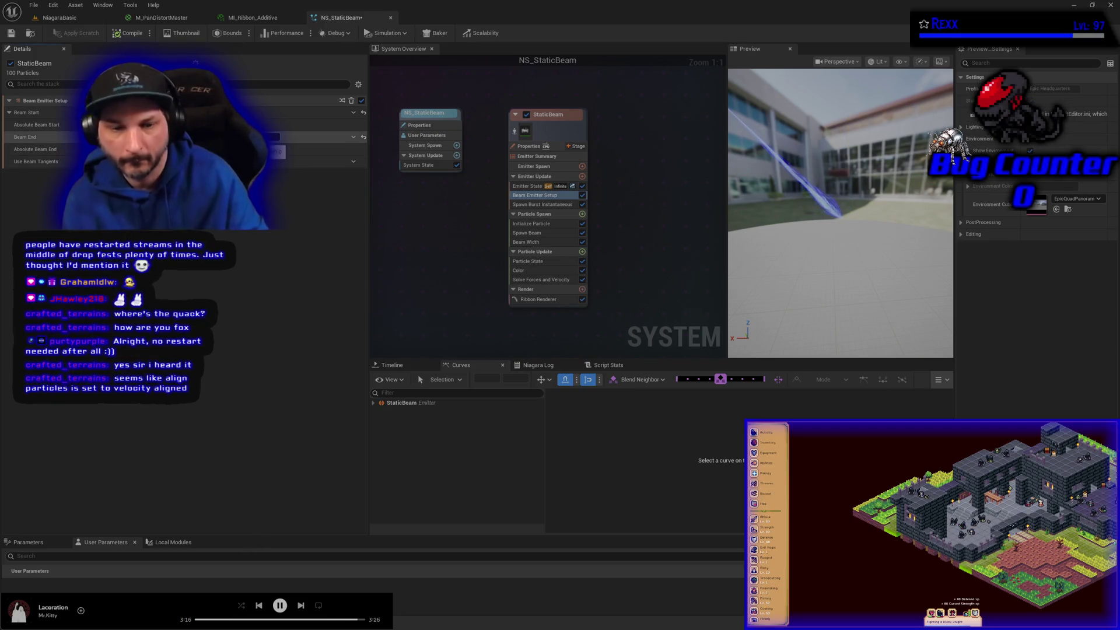
pyautogui.press('Return')
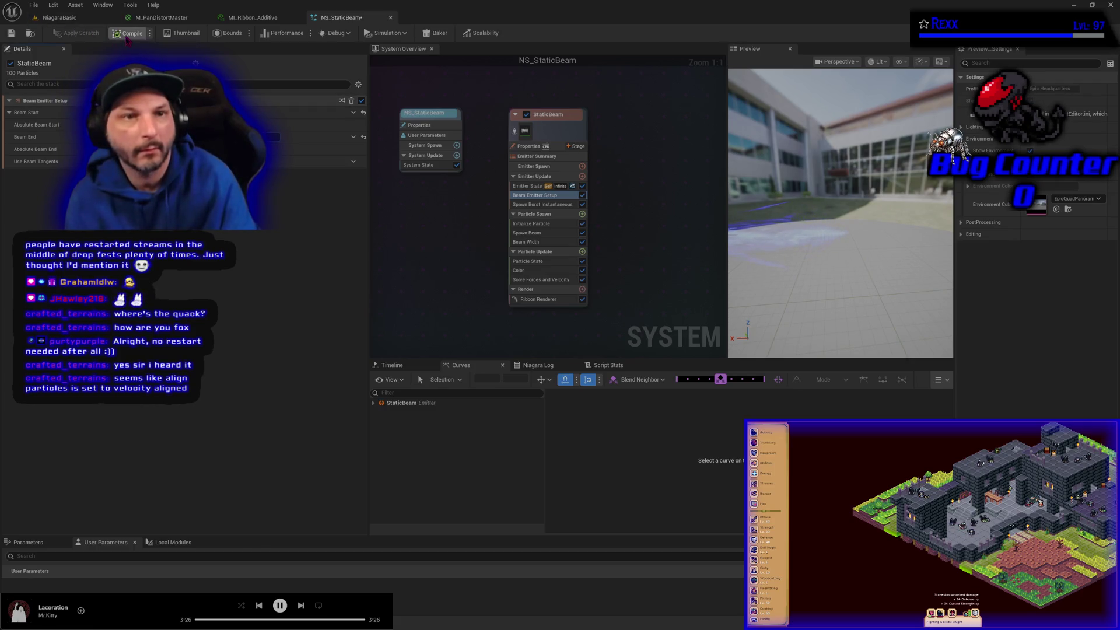
pyautogui.click(14, 34)
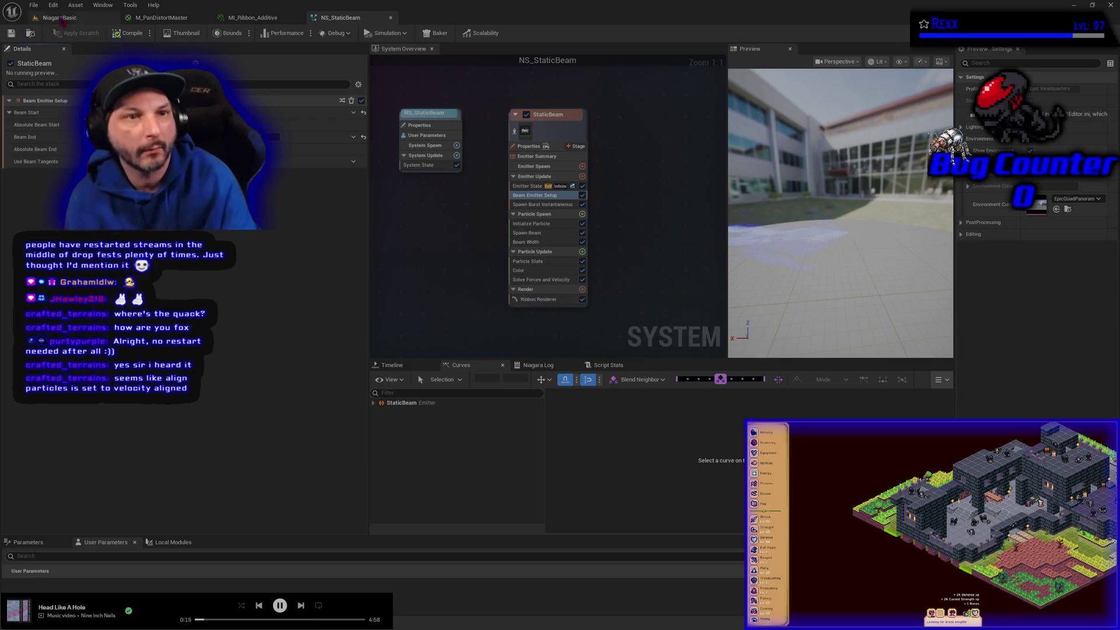
pyautogui.click(62, 19)
# Check the horizontal beam in the NiagaraBasic viewport, then return to NS_StaticBeam
pyautogui.click(398, 386)
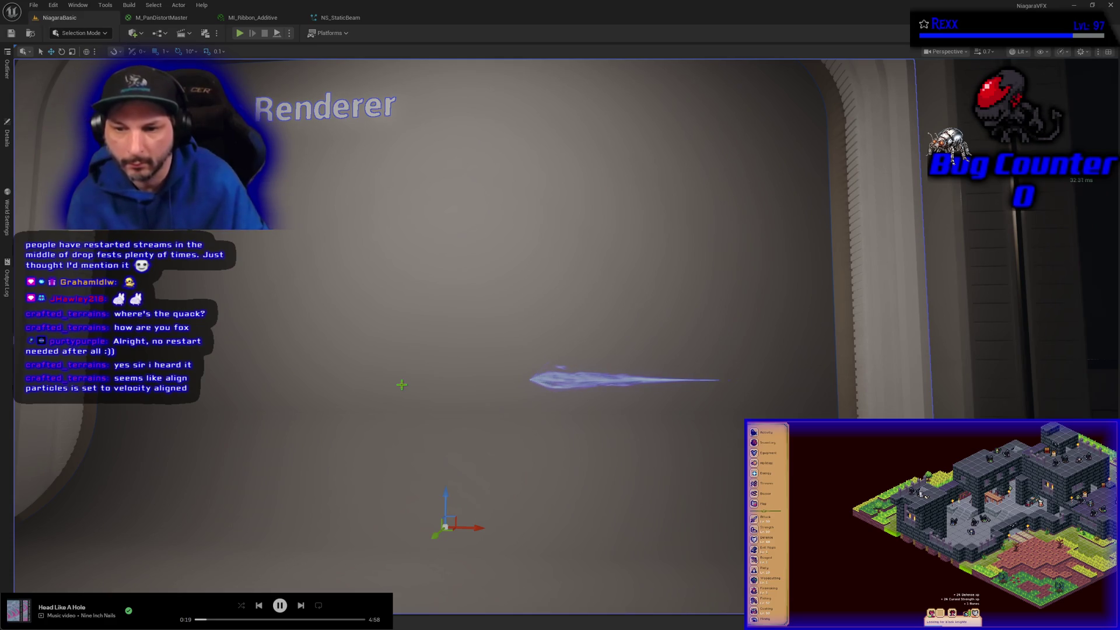
pyautogui.press('Escape')
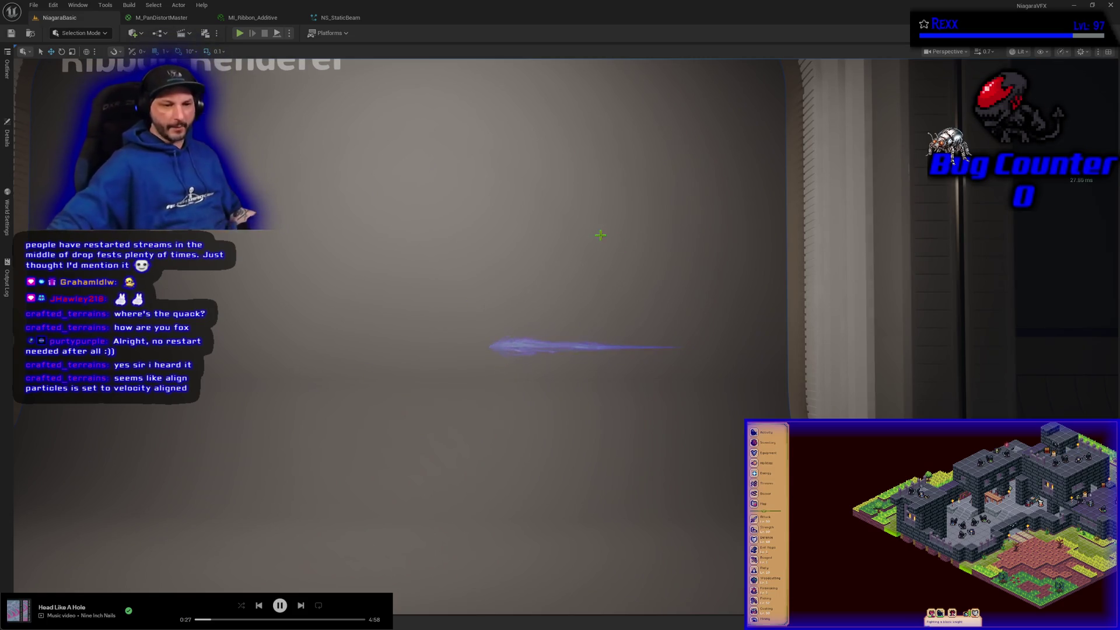
pyautogui.click(340, 17)
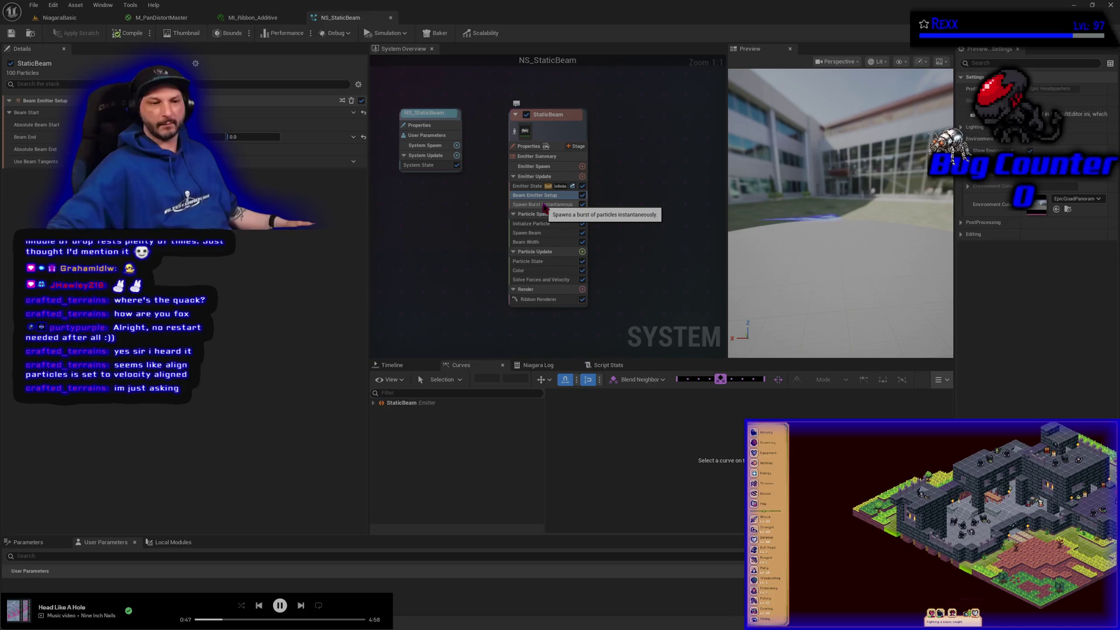
pyautogui.click(545, 205)
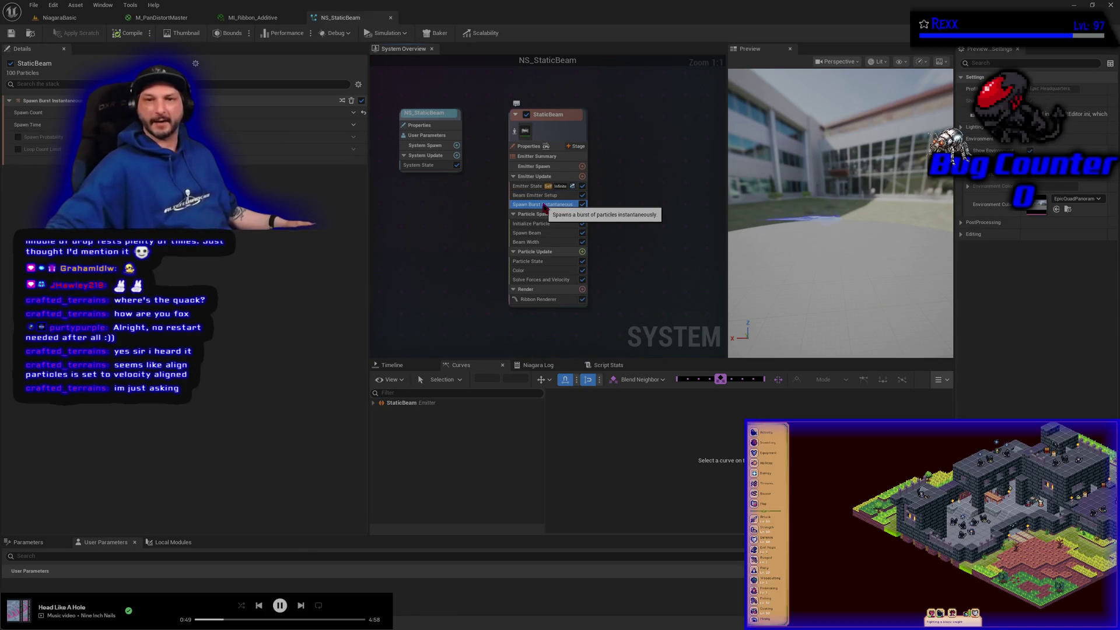
pyautogui.click(528, 196)
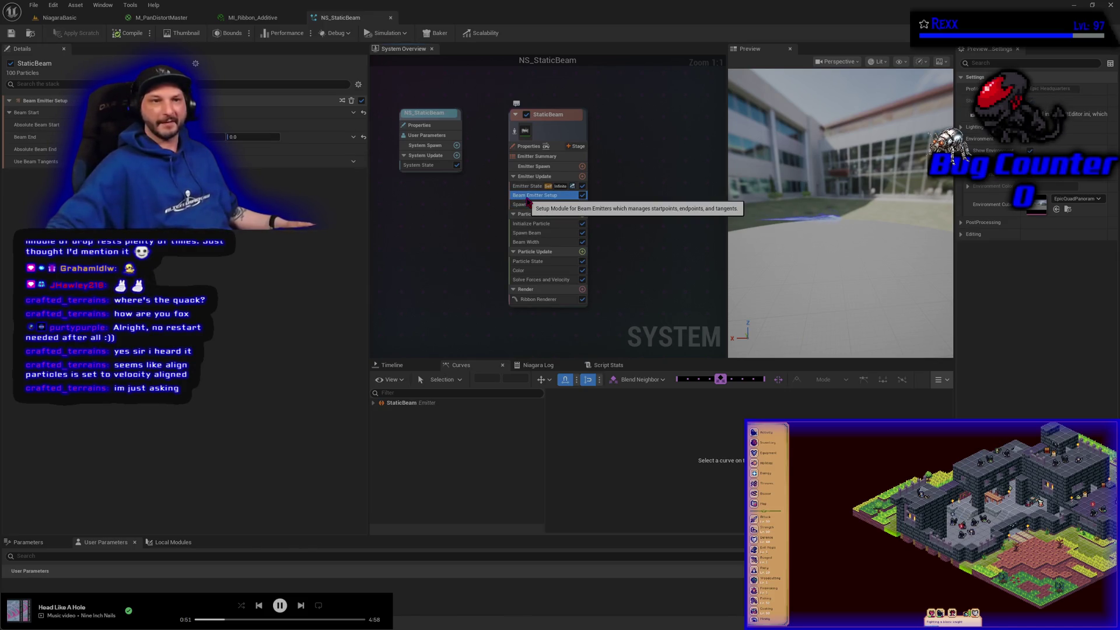
pyautogui.click(527, 186)
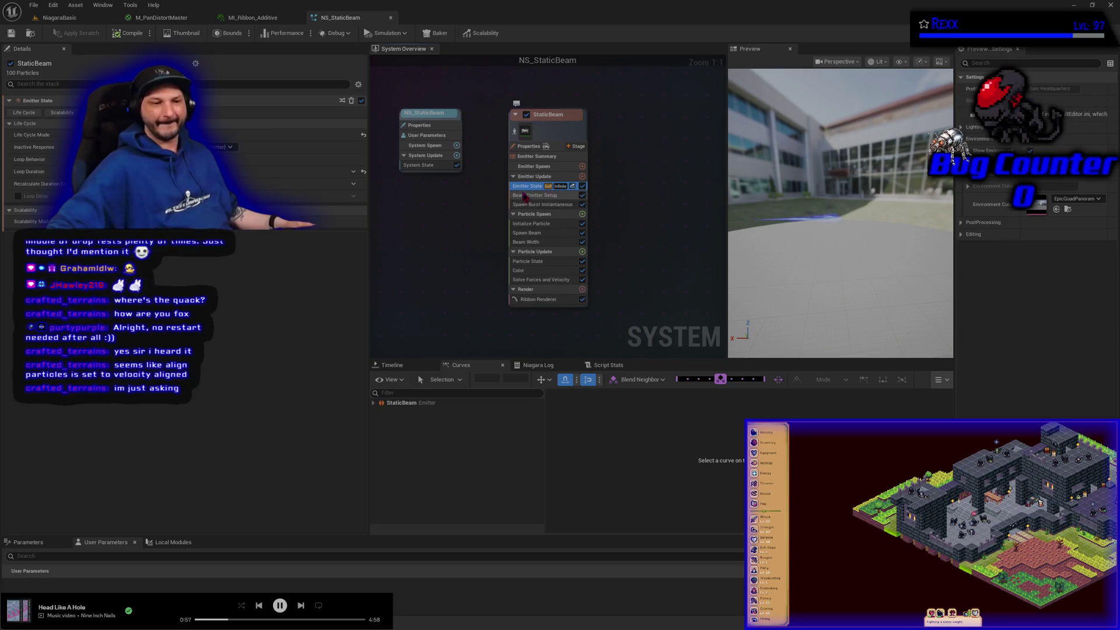
pyautogui.click(533, 280)
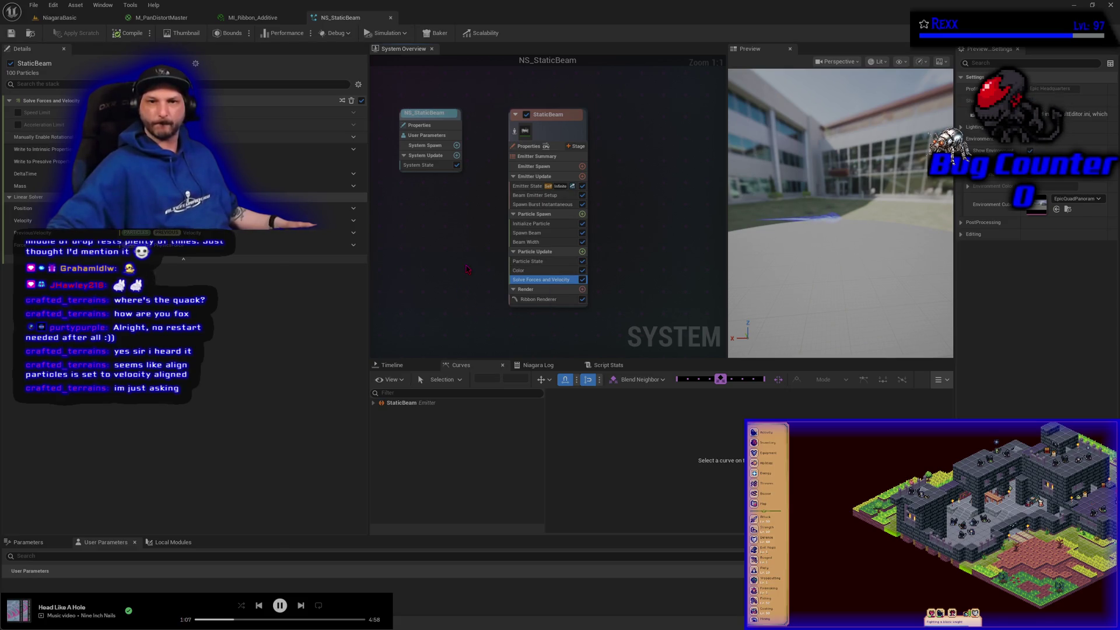
pyautogui.click(547, 224)
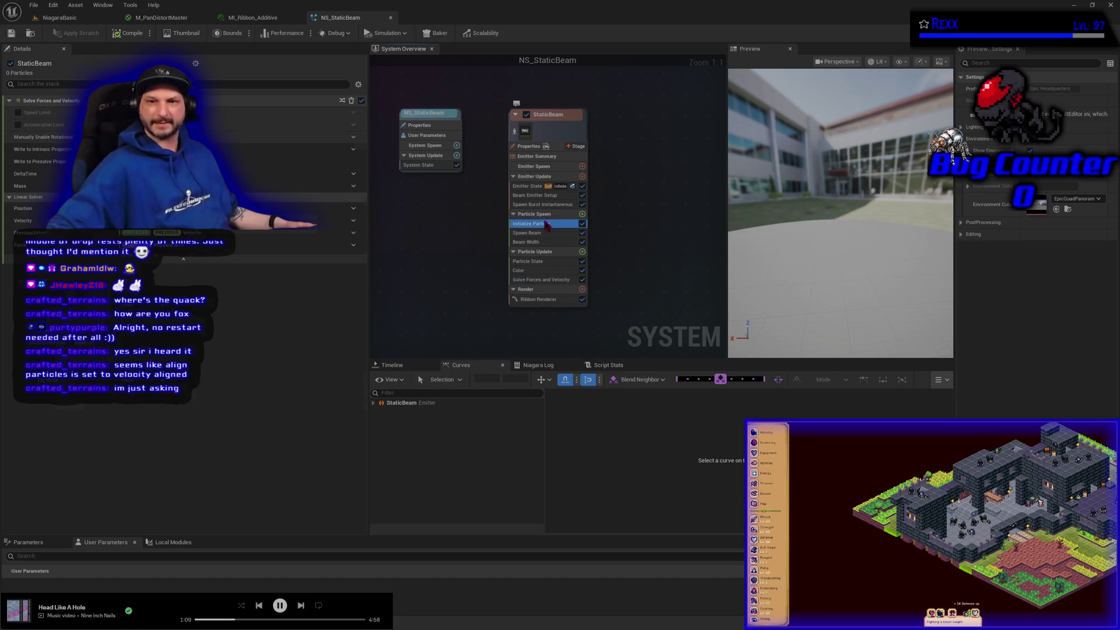
pyautogui.click(544, 205)
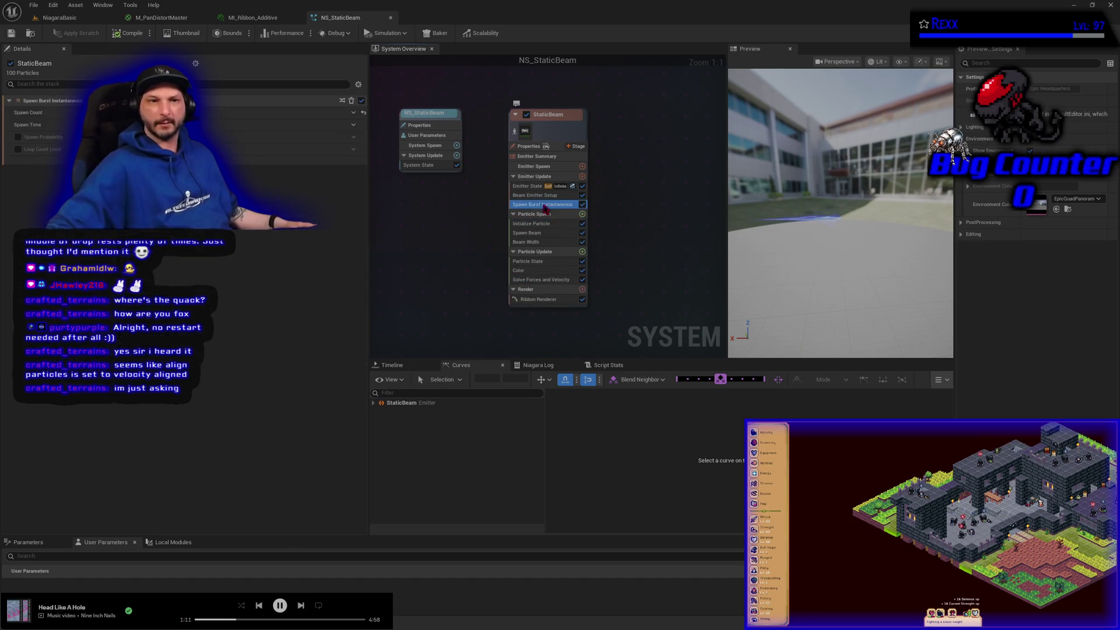
pyautogui.click(543, 198)
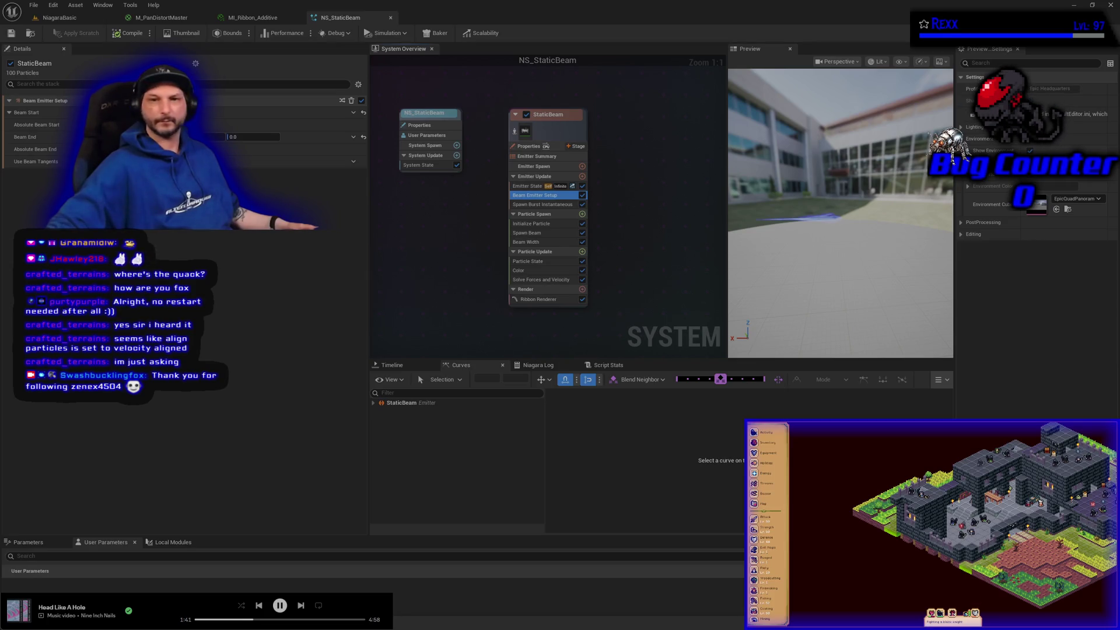
# Recolour the StaticBeam particles green and compile, then view the M_PanDistortMaster graph
pyautogui.click(525, 270)
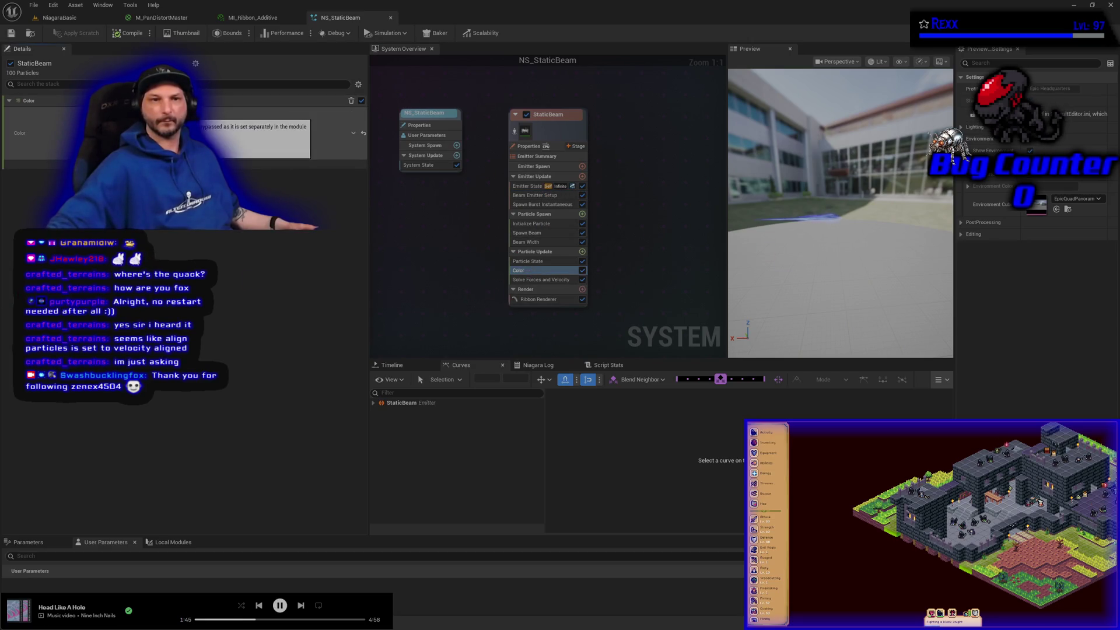
pyautogui.click(268, 134)
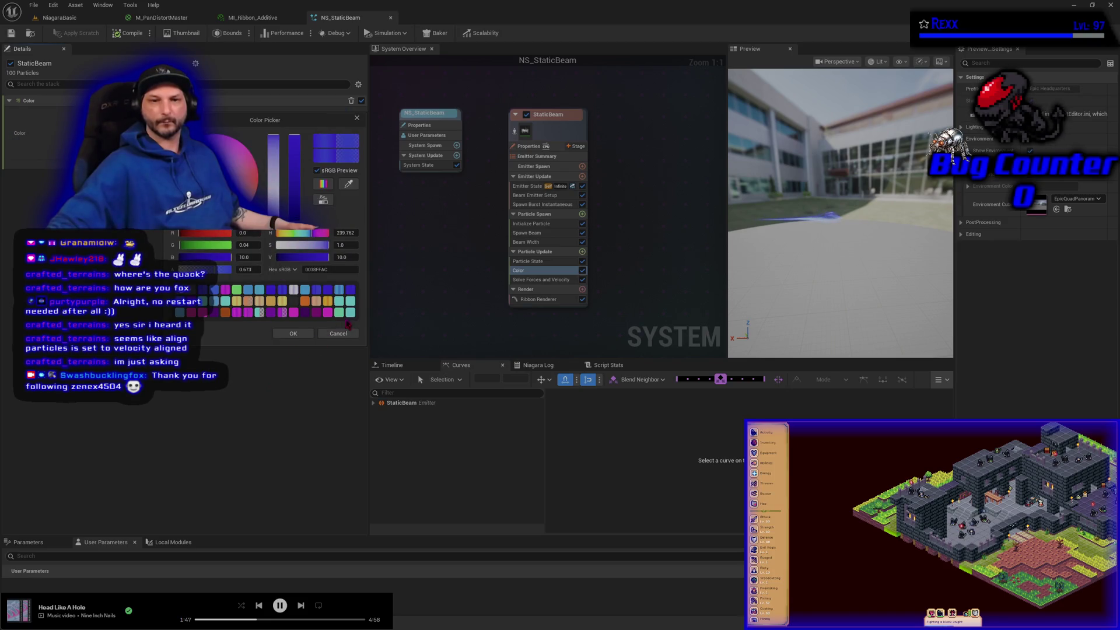
pyautogui.click(342, 316)
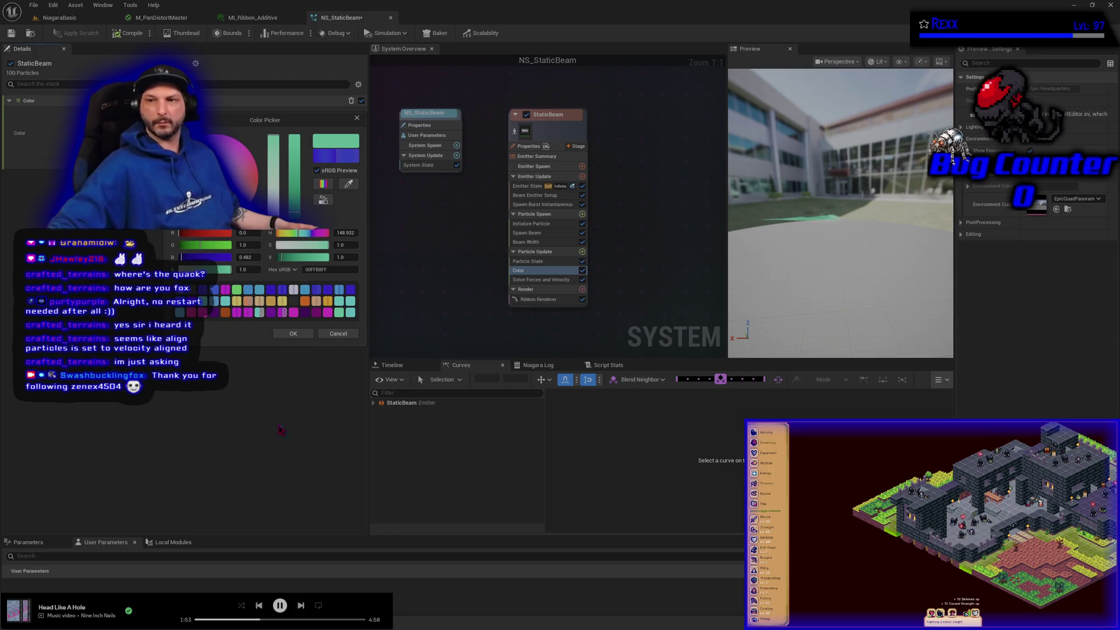
pyautogui.click(292, 334)
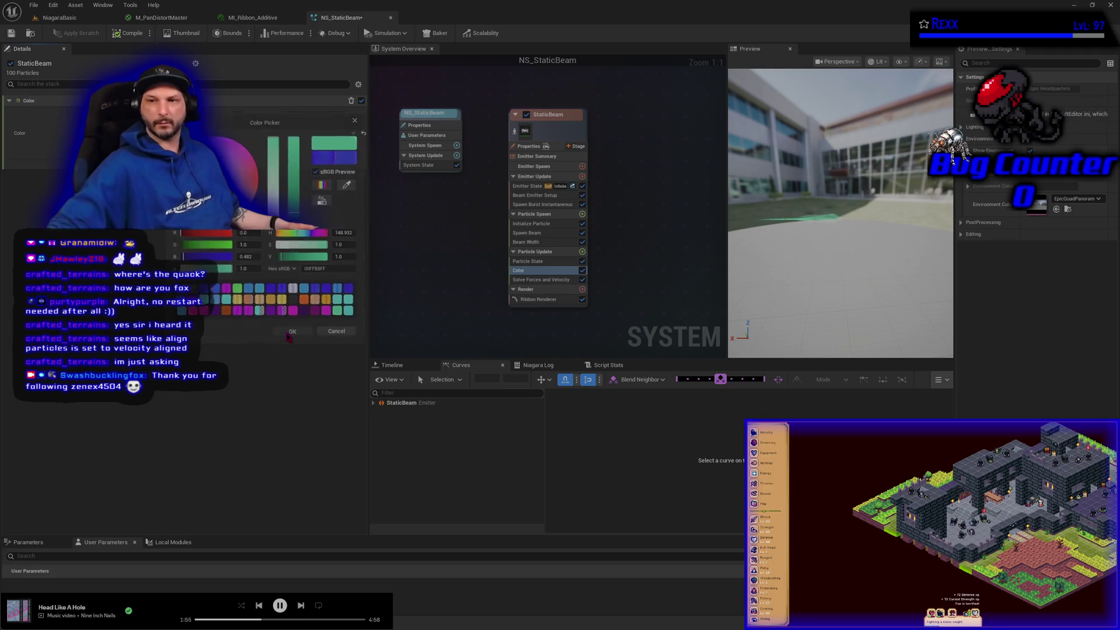
pyautogui.click(129, 36)
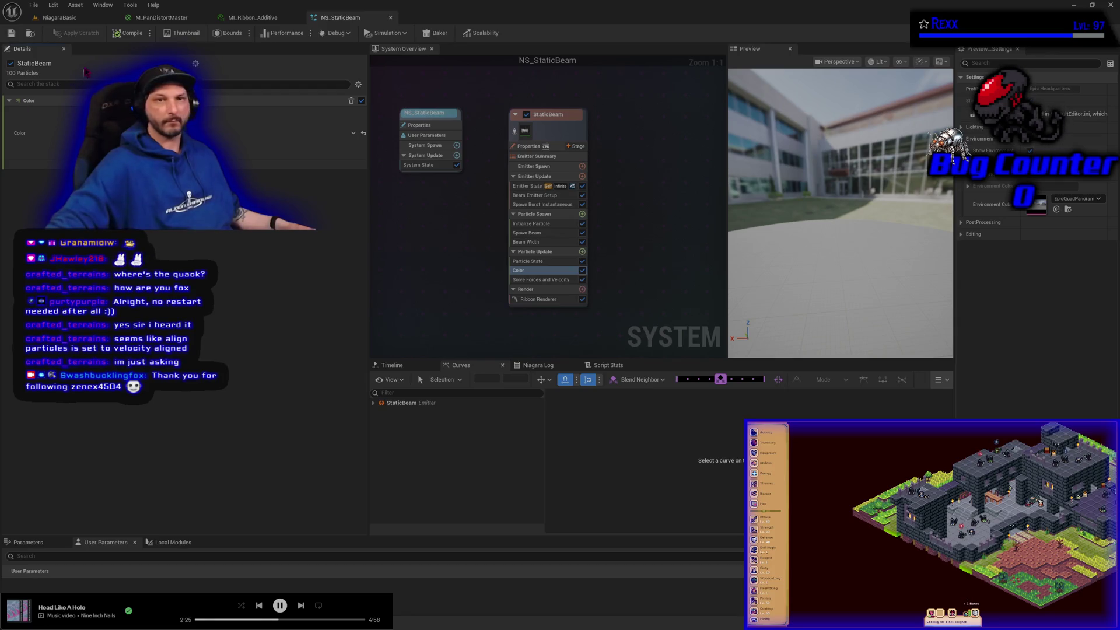
pyautogui.click(162, 18)
pyautogui.moveTo(641, 415)
pyautogui.mouseDown()
pyautogui.moveTo(497, 369)
pyautogui.moveTo(371, 386)
pyautogui.mouseUp()
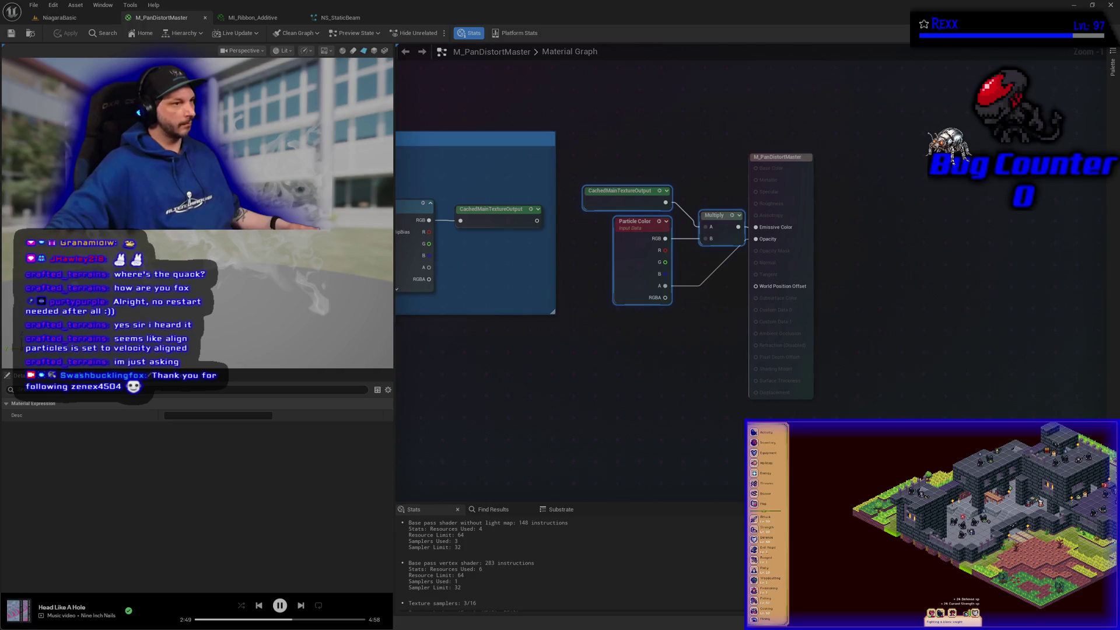
# Break the Particle Color alpha link into Opacity on the M_PanDistortMaster output node
pyautogui.moveTo(639, 380); pyautogui.dragTo(647, 380)
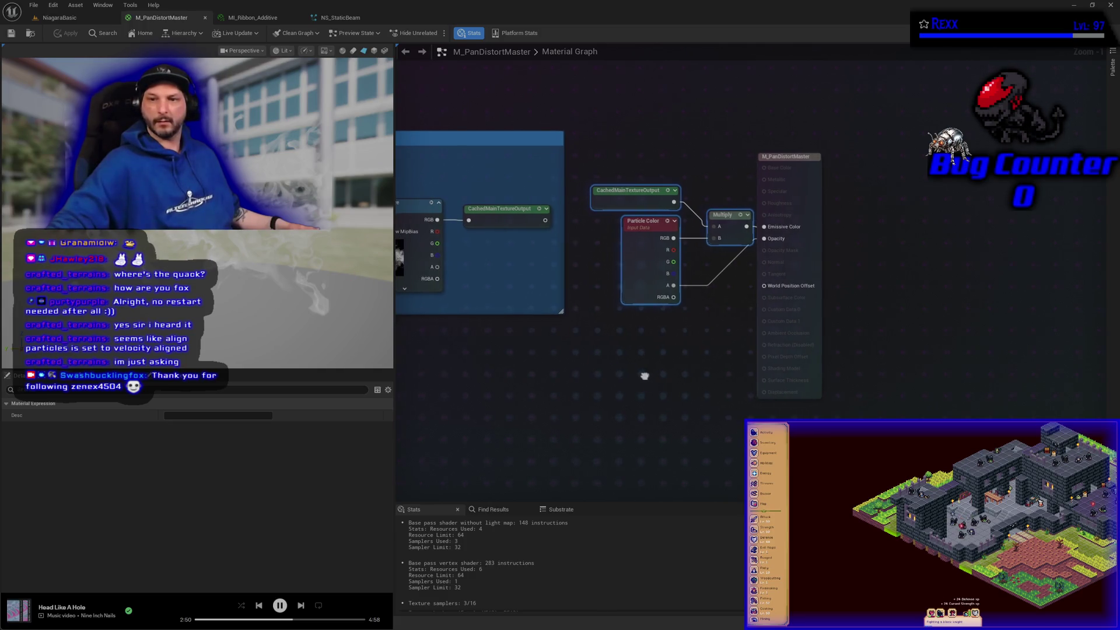
pyautogui.rightClick(764, 240)
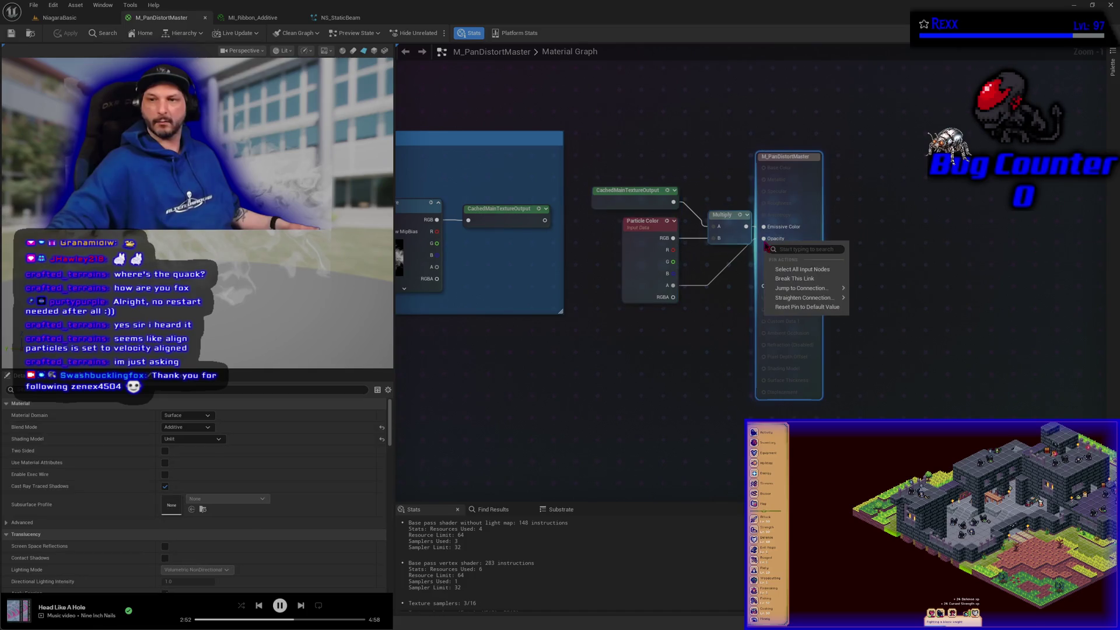
pyautogui.click(786, 279)
pyautogui.scroll(-3, 764, 245)
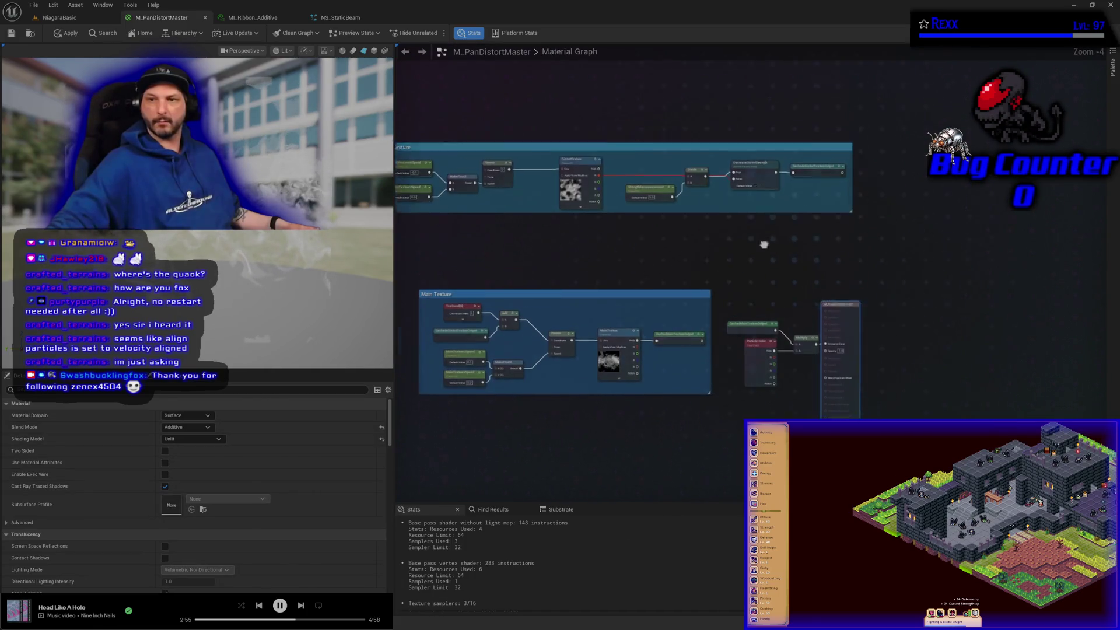
pyautogui.scroll(1, 764, 245)
pyautogui.scroll(2, 650, 310)
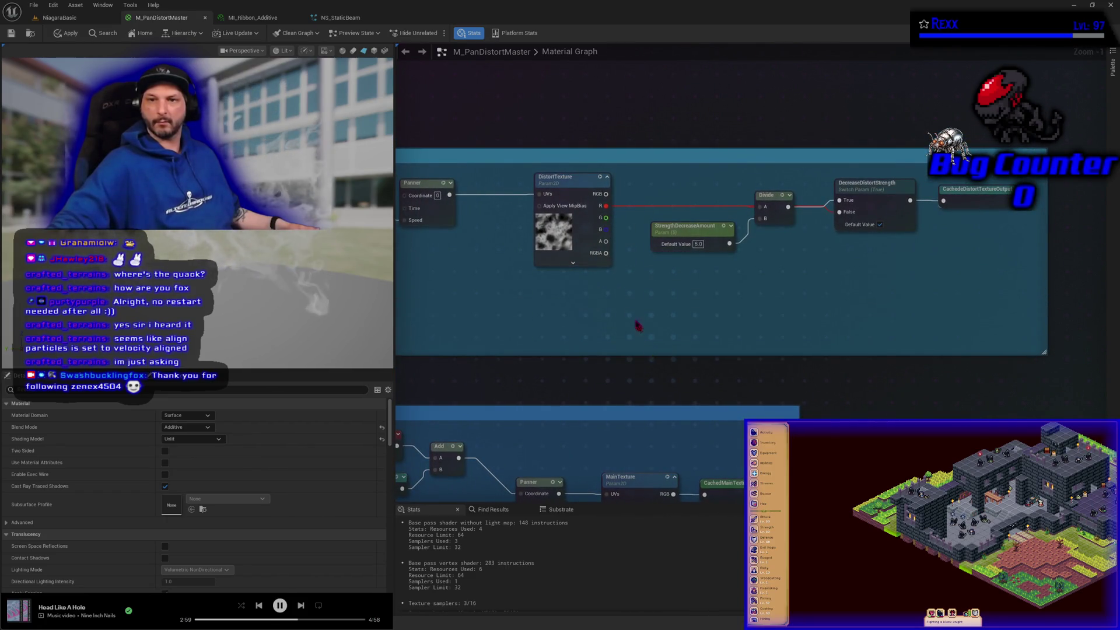
pyautogui.moveTo(605, 241)
pyautogui.mouseDown()
pyautogui.moveTo(648, 256)
pyautogui.moveTo(639, 276)
pyautogui.mouseUp()
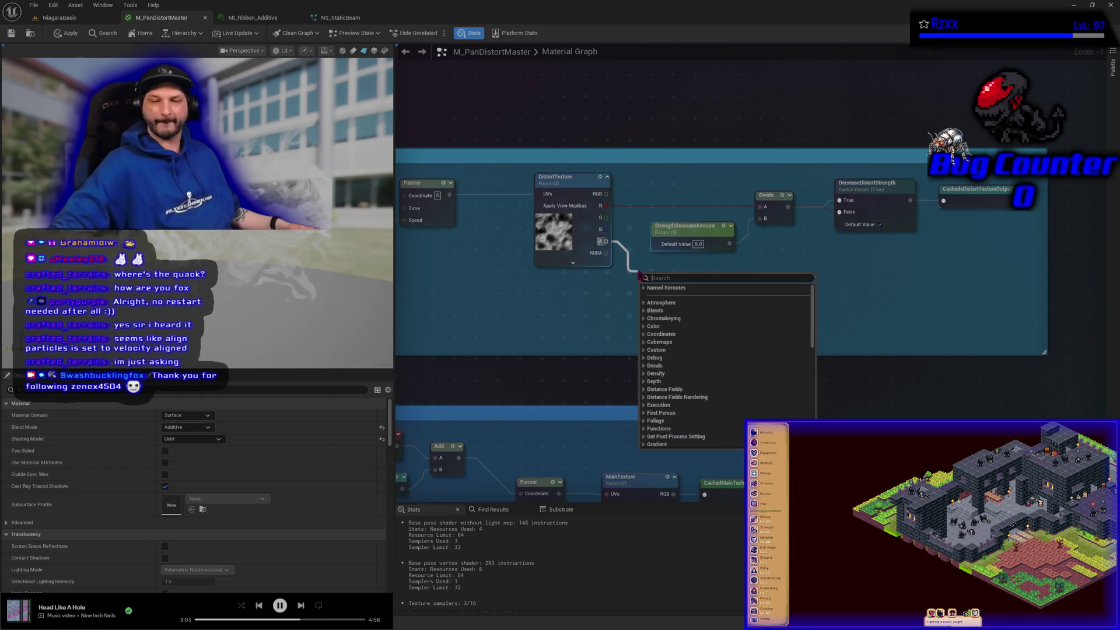
# Add a Named Reroute Declaration from DistortTexture's alpha, named MainTextureAlphaOutput
pyautogui.write('name')
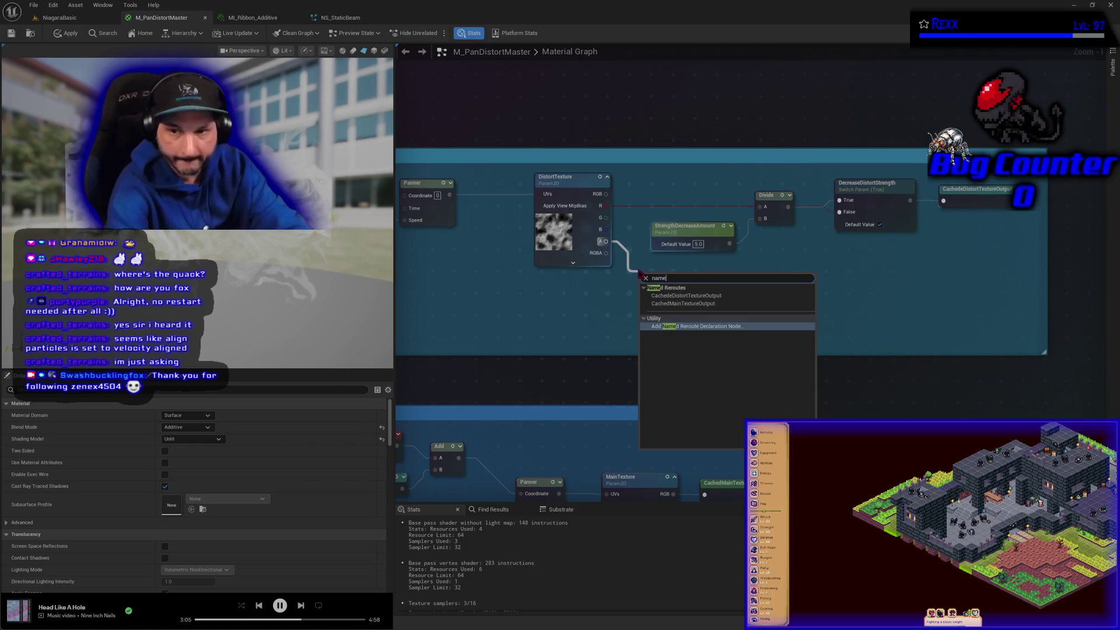
pyautogui.press('Return')
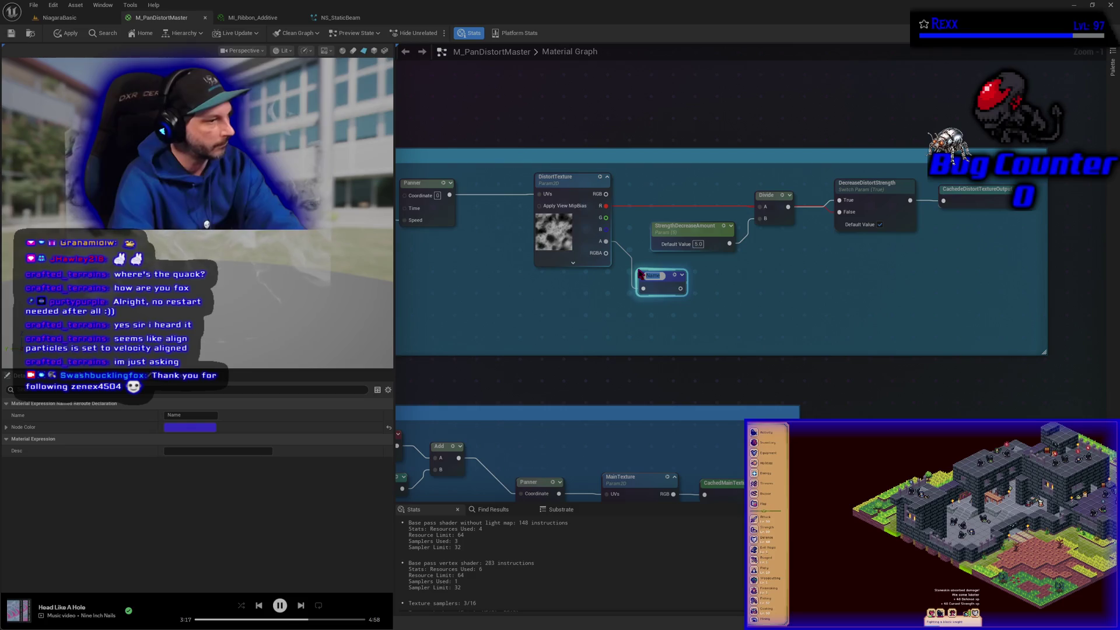
pyautogui.write('Main')
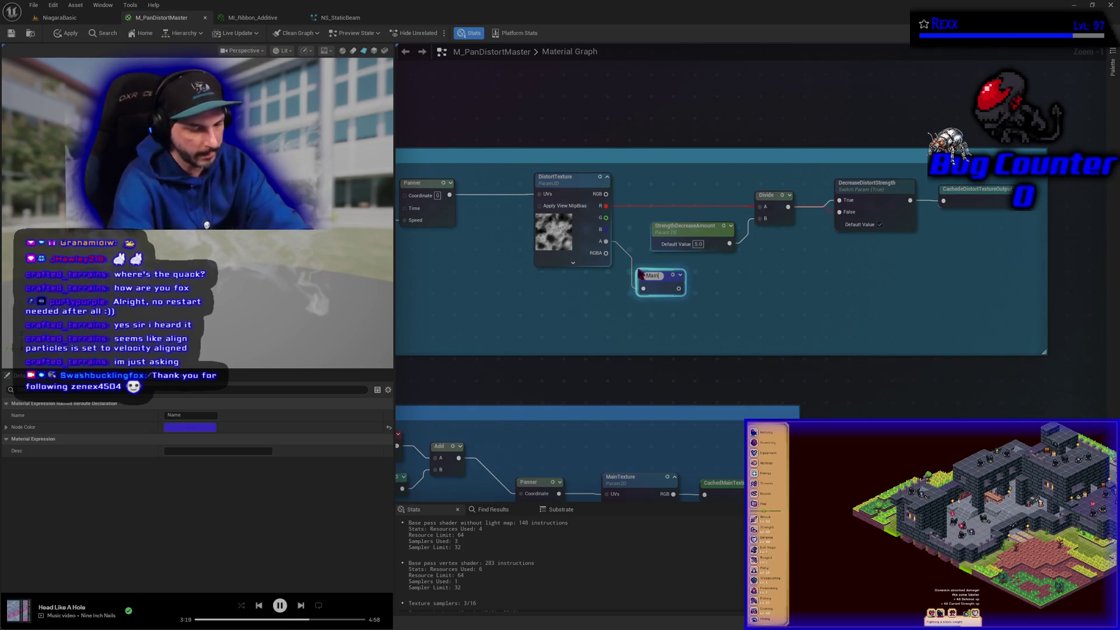
pyautogui.write('Texture')
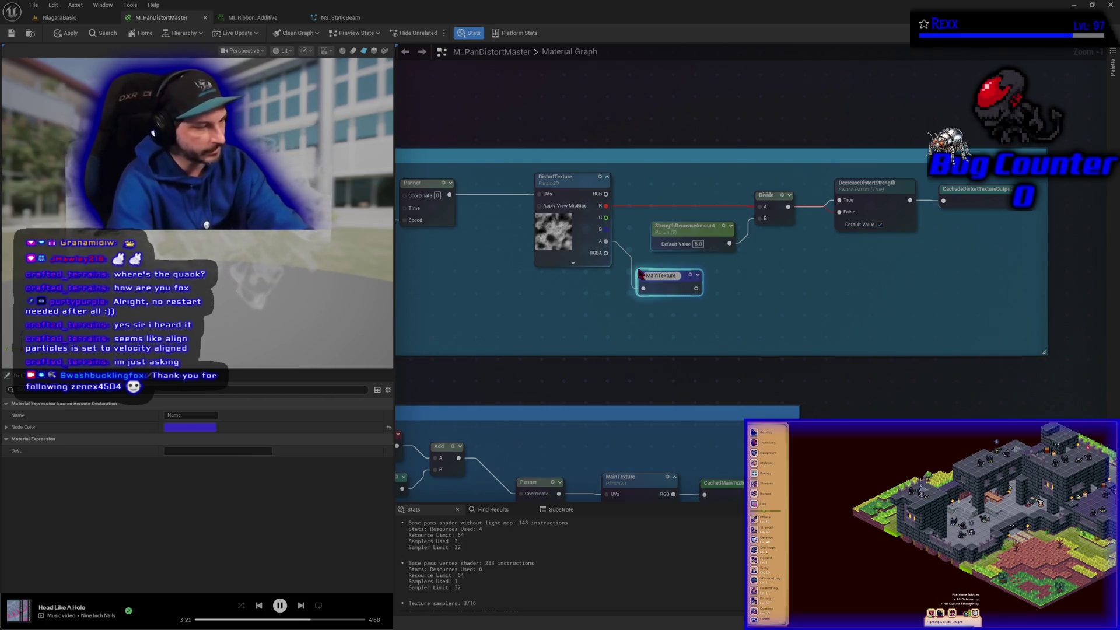
pyautogui.write('AlphaO')
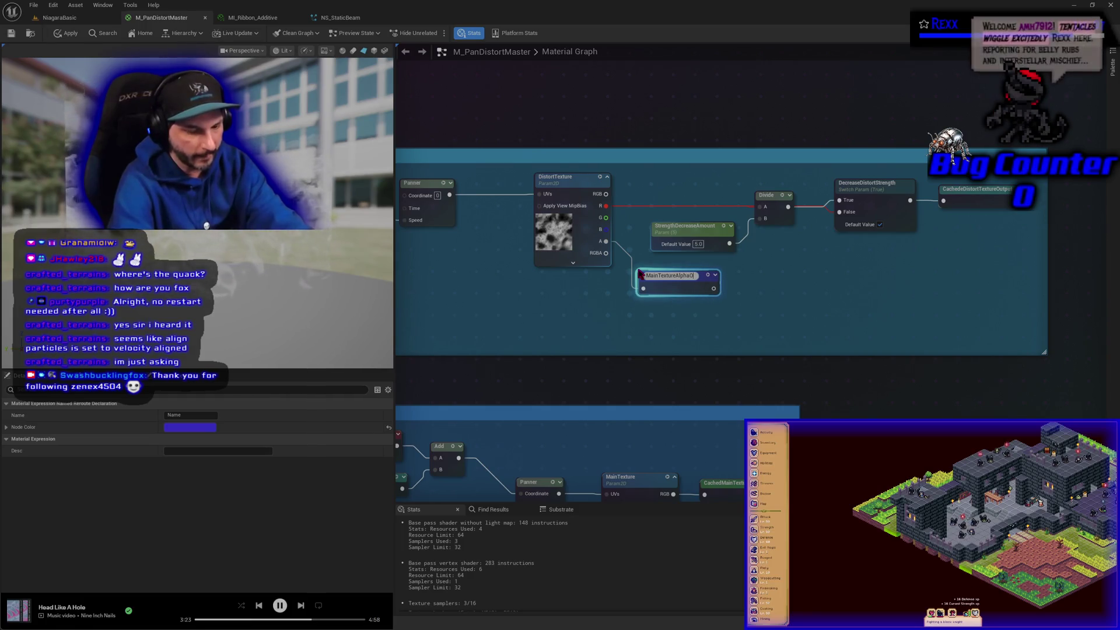
pyautogui.write('utput')
pyautogui.press('Return')
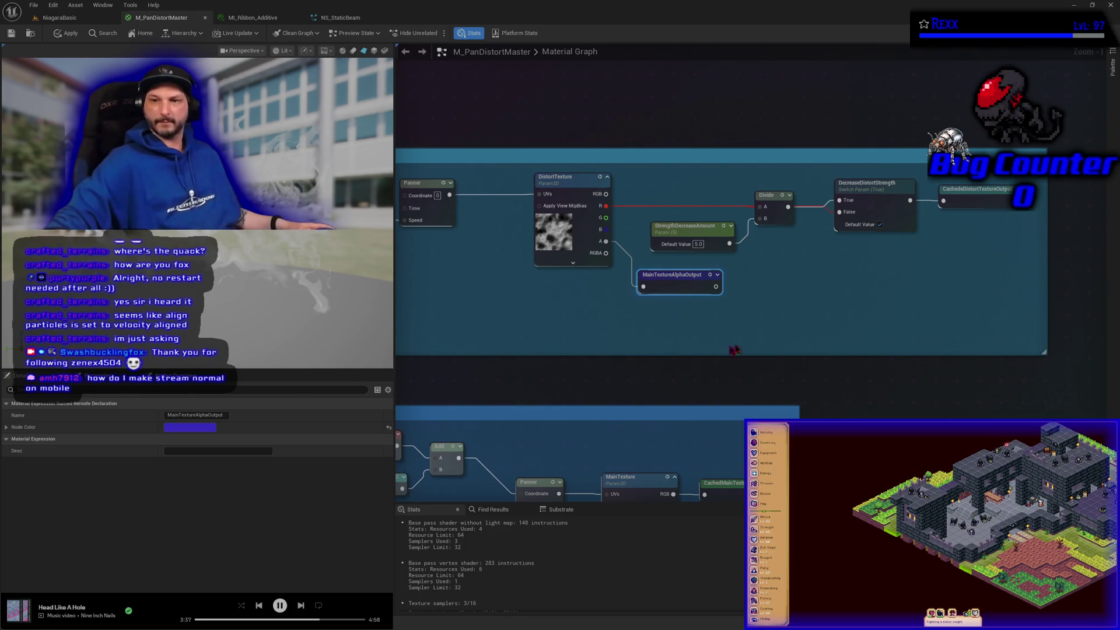
pyautogui.moveTo(678, 358)
pyautogui.mouseDown()
pyautogui.moveTo(486, 184)
pyautogui.moveTo(462, 79)
pyautogui.moveTo(402, 202)
pyautogui.mouseUp()
# Add a MainTextureAlphaOutput reroute usage node beside the material output node
pyautogui.rightClick(537, 477)
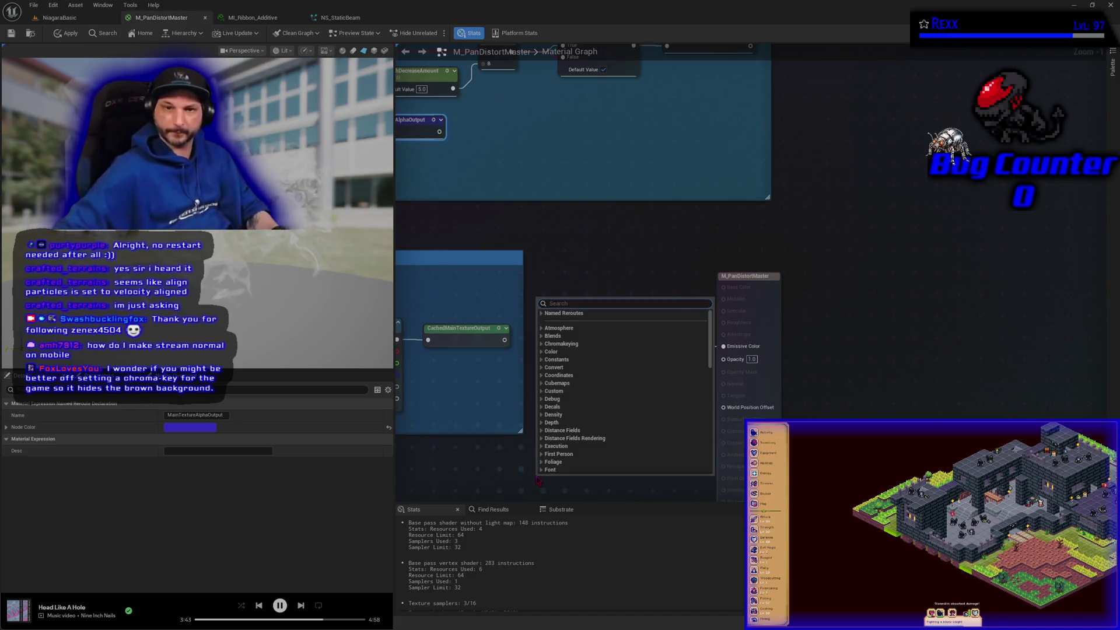
pyautogui.write('mag')
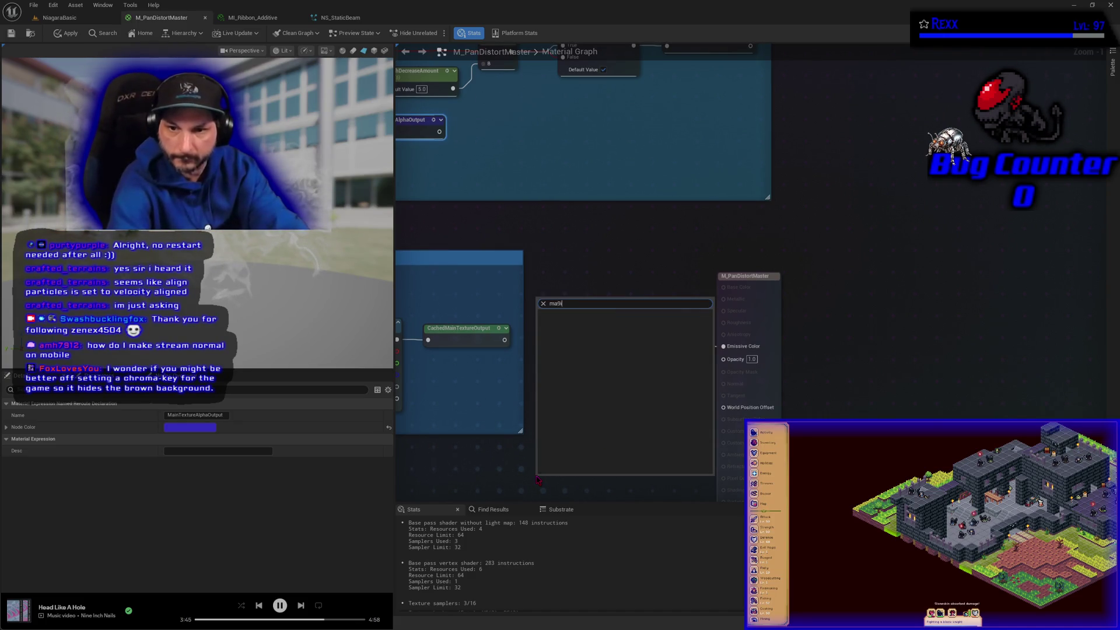
pyautogui.write('in')
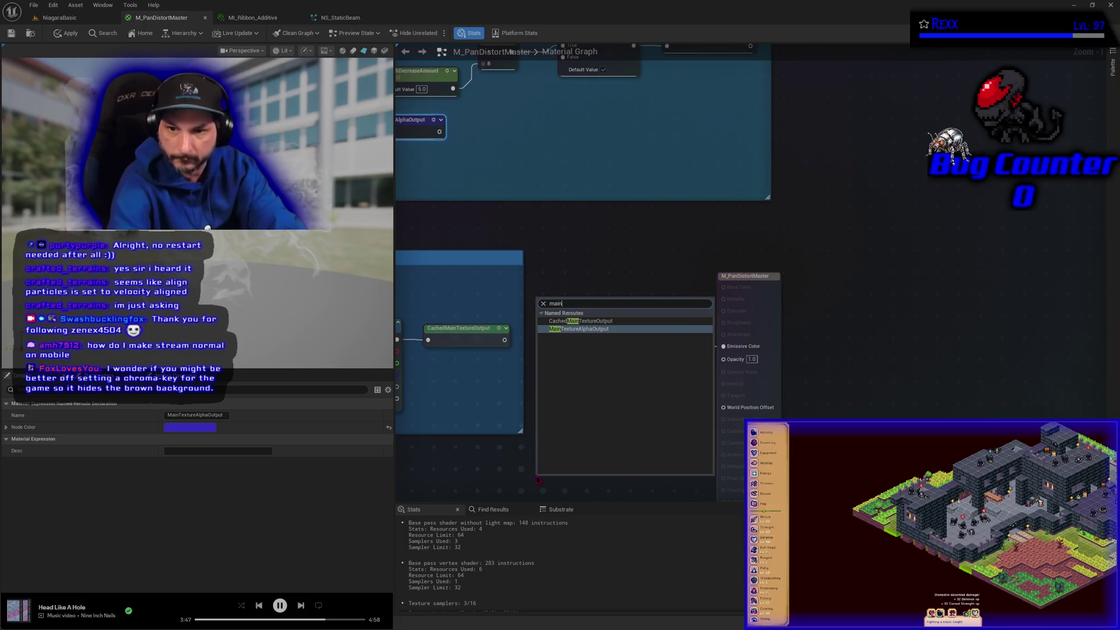
pyautogui.press('Return')
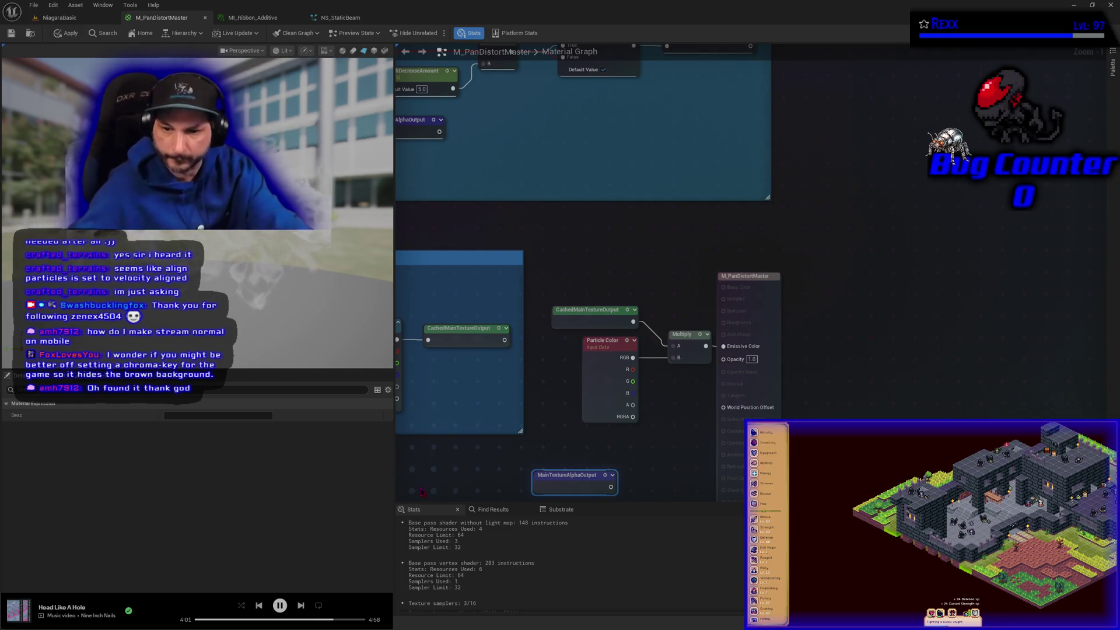
# Rename the reroute declaration to CachedMainTextureAlphaOutput
pyautogui.rightClick(567, 472)
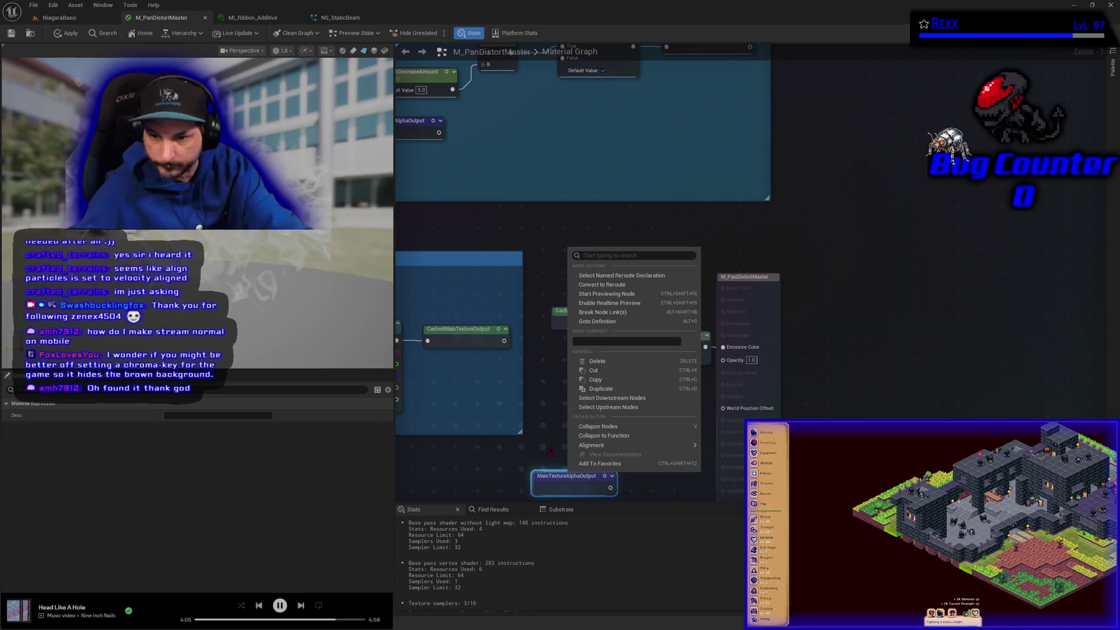
pyautogui.rightClick(554, 489)
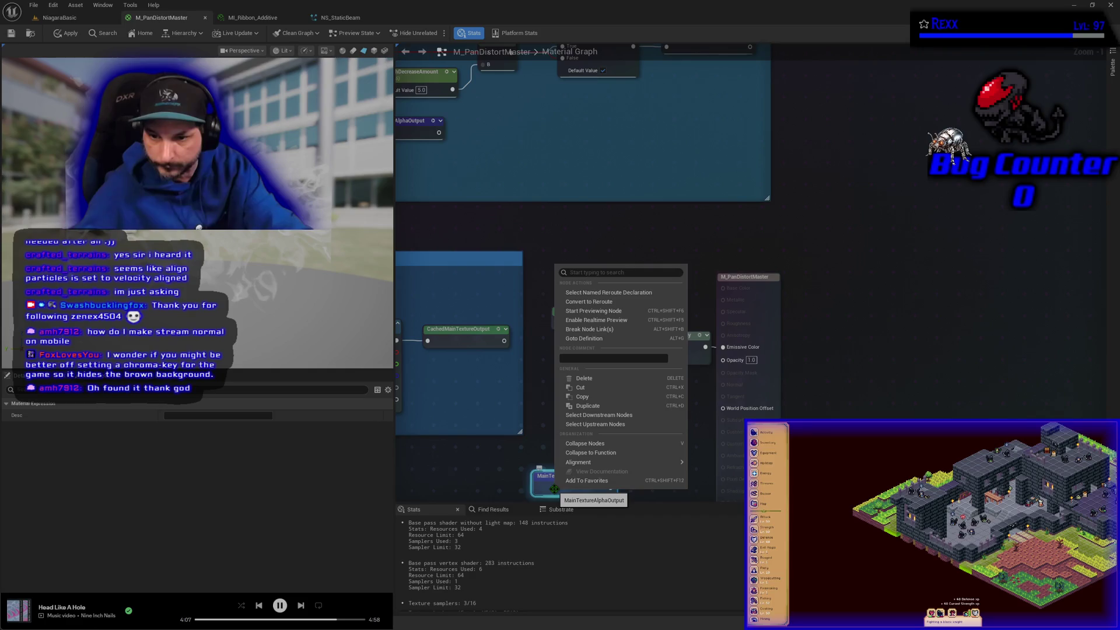
pyautogui.moveTo(600, 196)
pyautogui.mouseDown()
pyautogui.moveTo(595, 232)
pyautogui.moveTo(665, 196)
pyautogui.mouseUp()
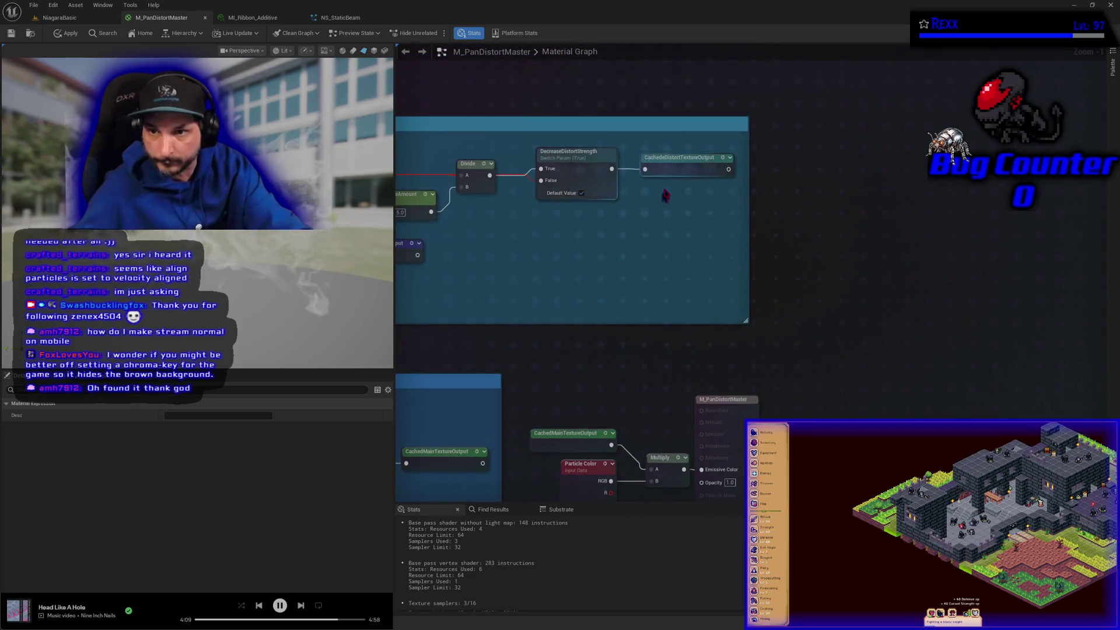
pyautogui.moveTo(544, 246); pyautogui.dragTo(744, 237)
pyautogui.rightClick(569, 241)
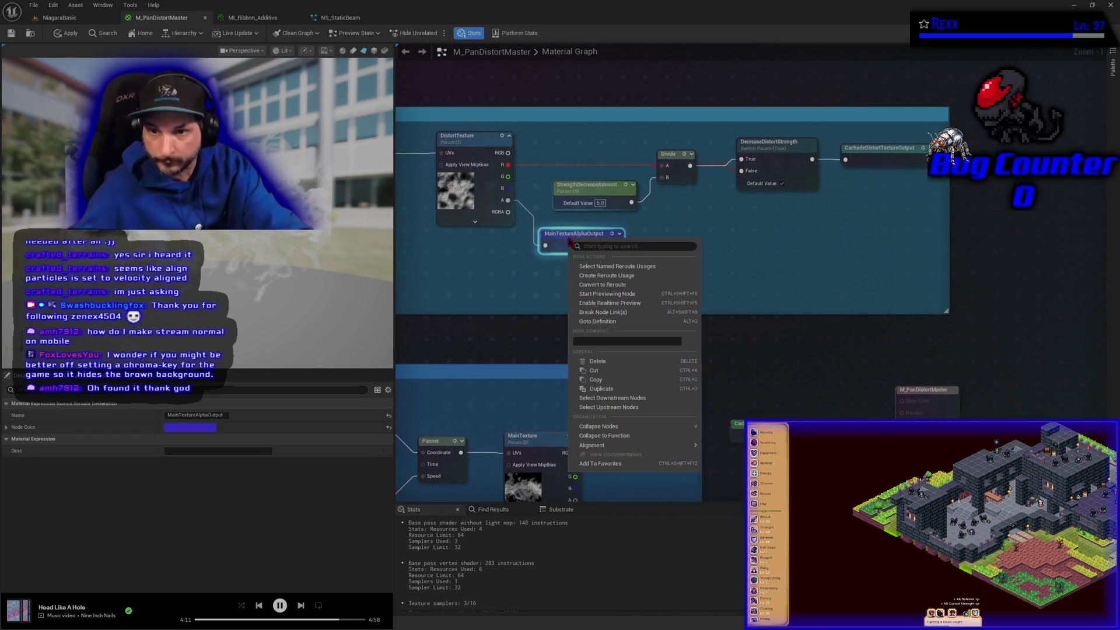
pyautogui.click(168, 414)
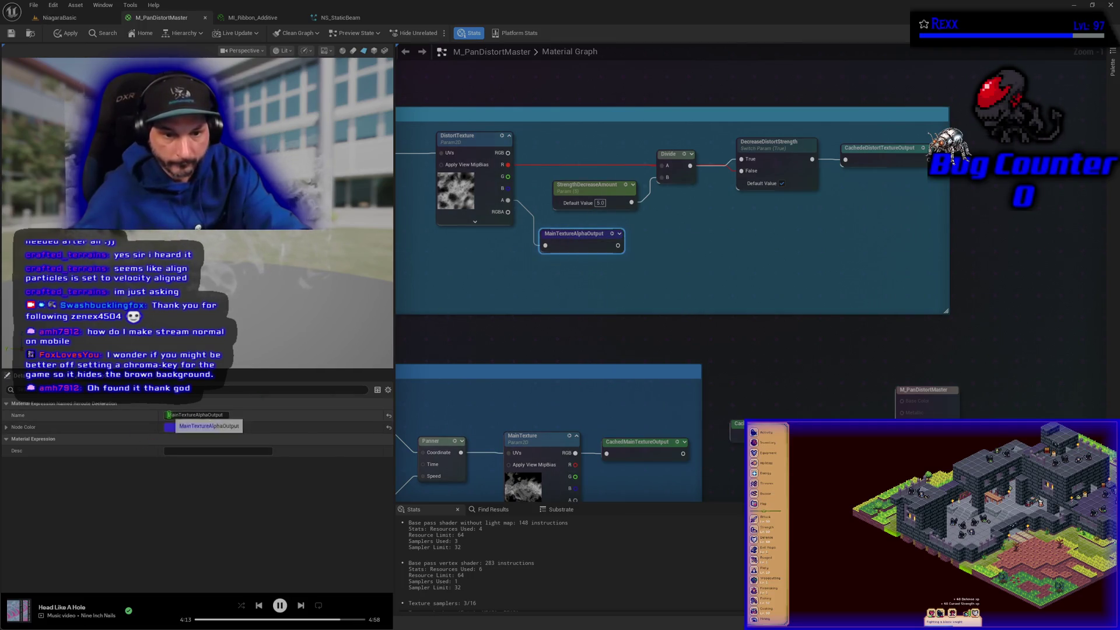
pyautogui.write('C')
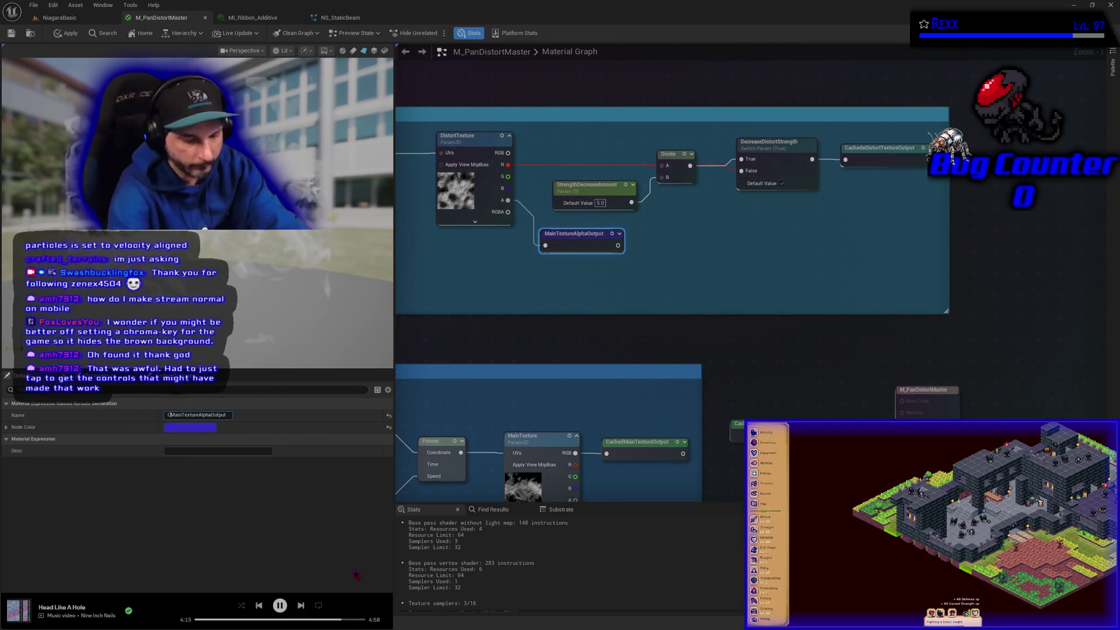
pyautogui.write('ached')
pyautogui.press('Return')
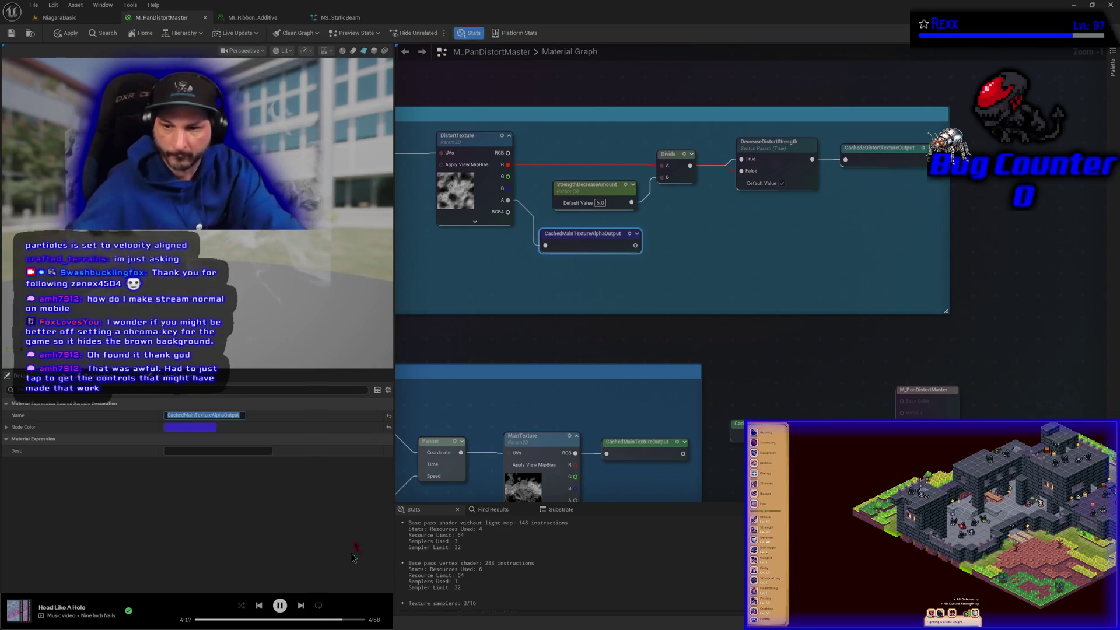
pyautogui.click(773, 367)
# Connect CachedMainTextureAlphaOutput to Opacity and apply the material
pyautogui.moveTo(773, 367); pyautogui.dragTo(615, 195)
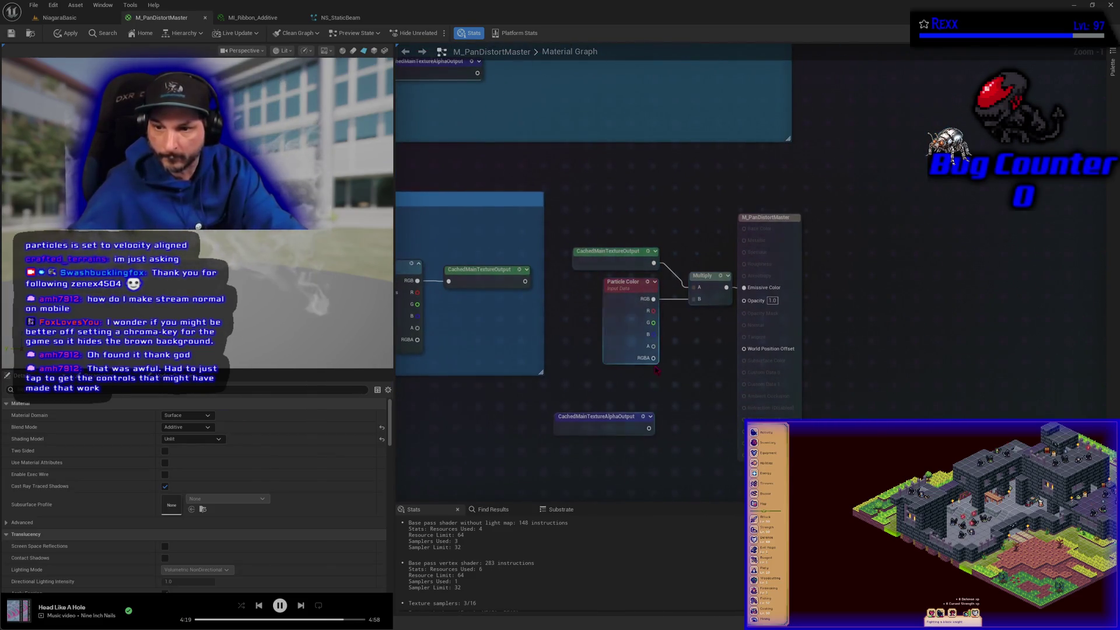
pyautogui.moveTo(648, 428)
pyautogui.mouseDown()
pyautogui.moveTo(719, 355)
pyautogui.moveTo(744, 300)
pyautogui.mouseUp()
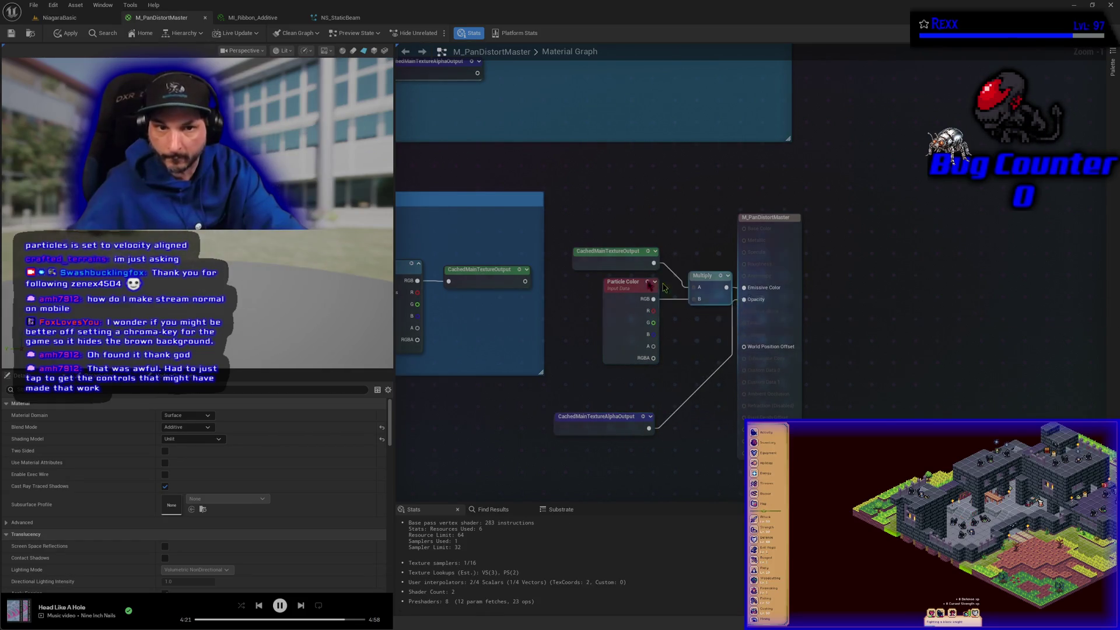
pyautogui.click(66, 34)
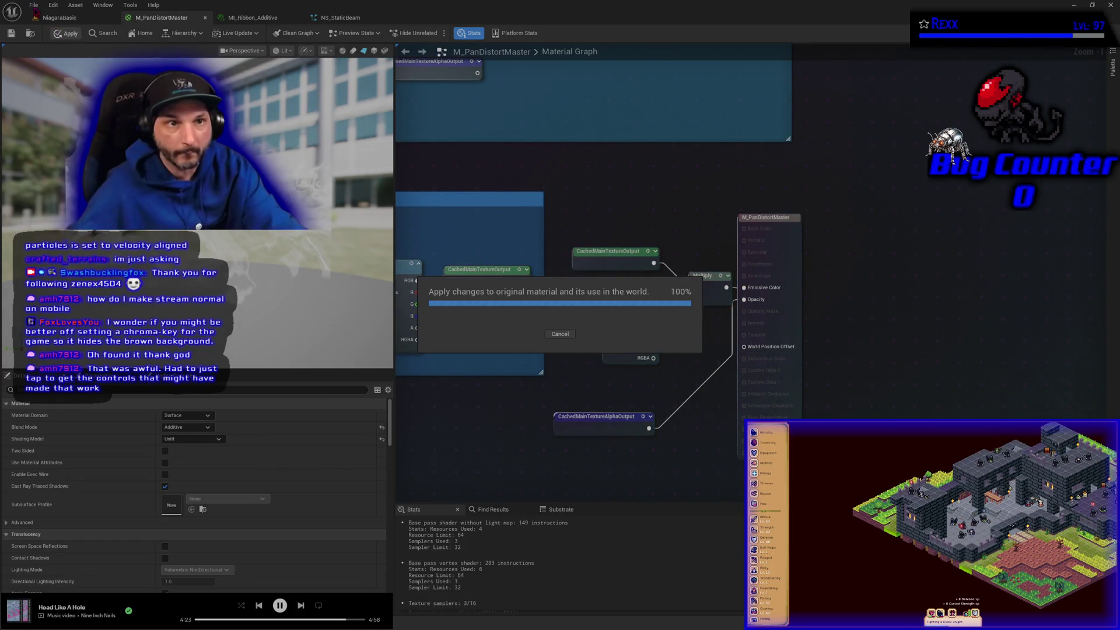
# Save all modified assets, then switch to the OBS Studio window
pyautogui.click(34, 6)
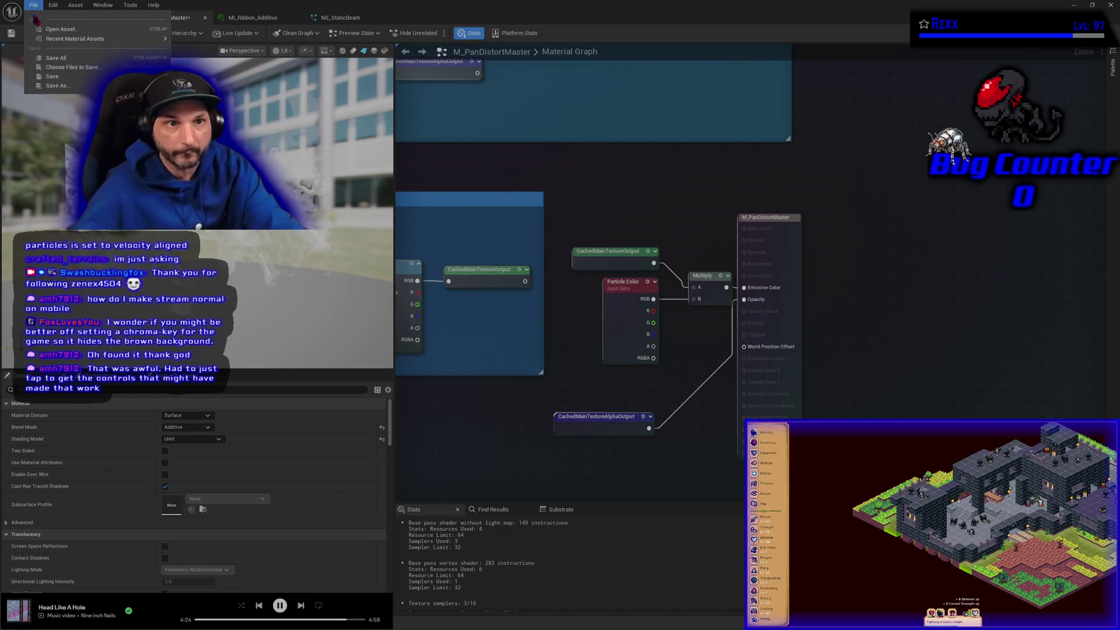
pyautogui.click(40, 60)
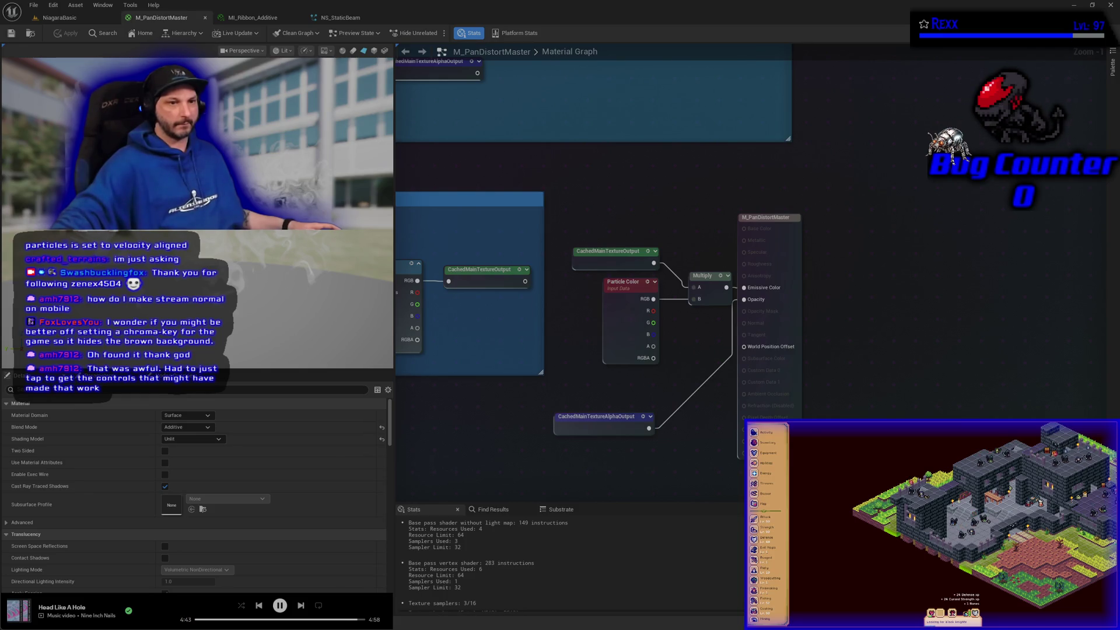
pyautogui.hotkey('alt', 'Tab')
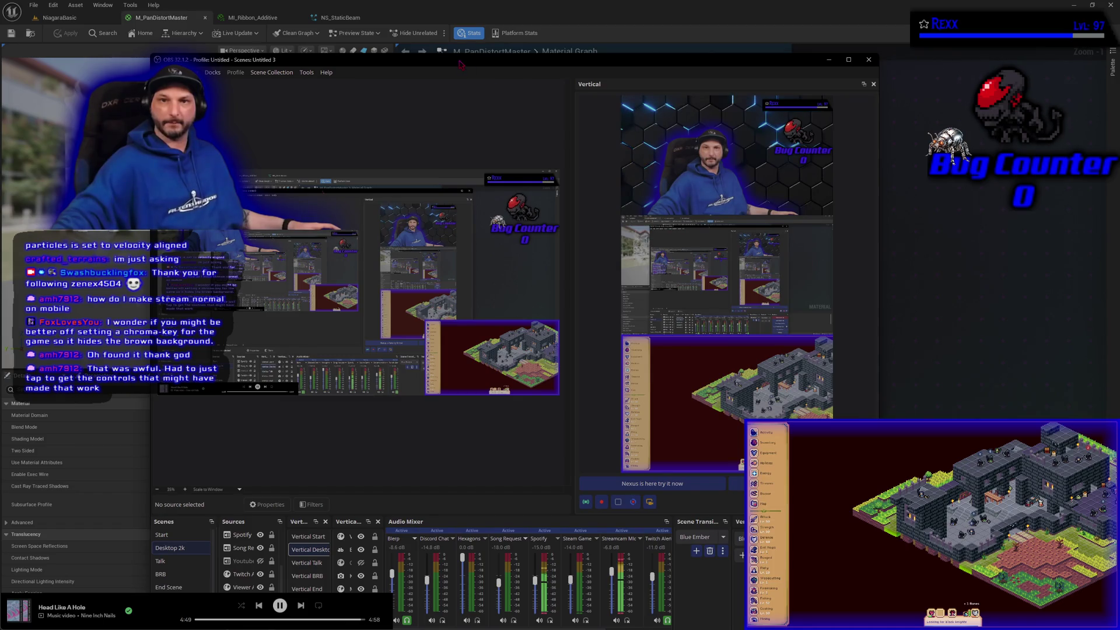
pyautogui.hotkey('alt', 'Tab')
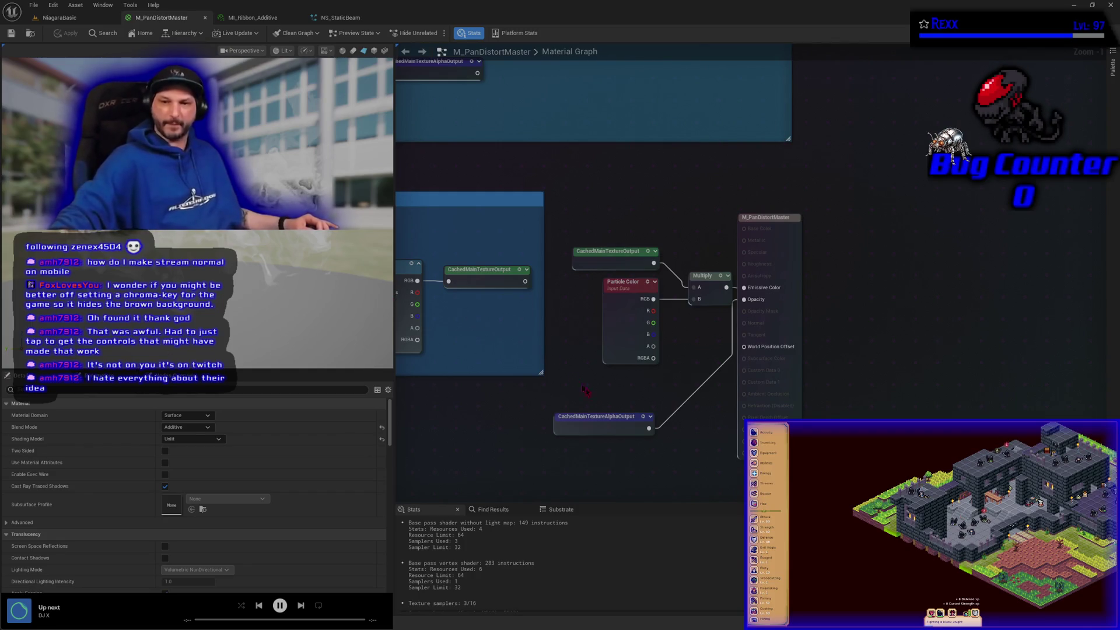
# Replace the direct Opacity wire with a Multiply of Particle Color alpha and the cached texture alpha
pyautogui.moveTo(616, 435)
pyautogui.mouseDown()
pyautogui.moveTo(616, 398)
pyautogui.moveTo(627, 405)
pyautogui.mouseUp()
pyautogui.click(599, 450)
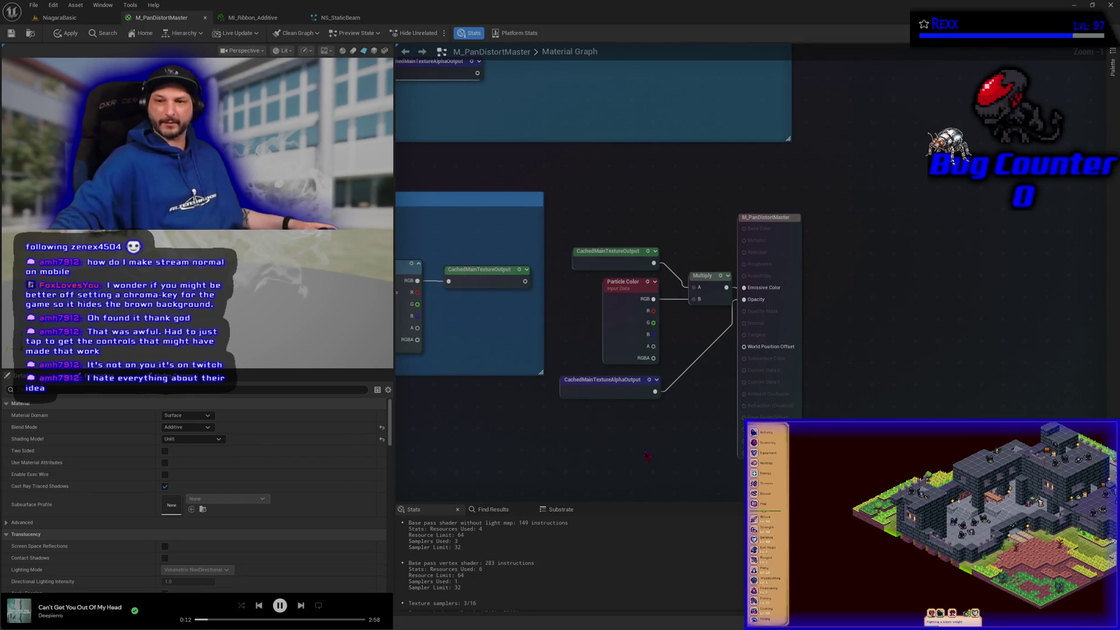
pyautogui.moveTo(646, 456); pyautogui.dragTo(588, 428)
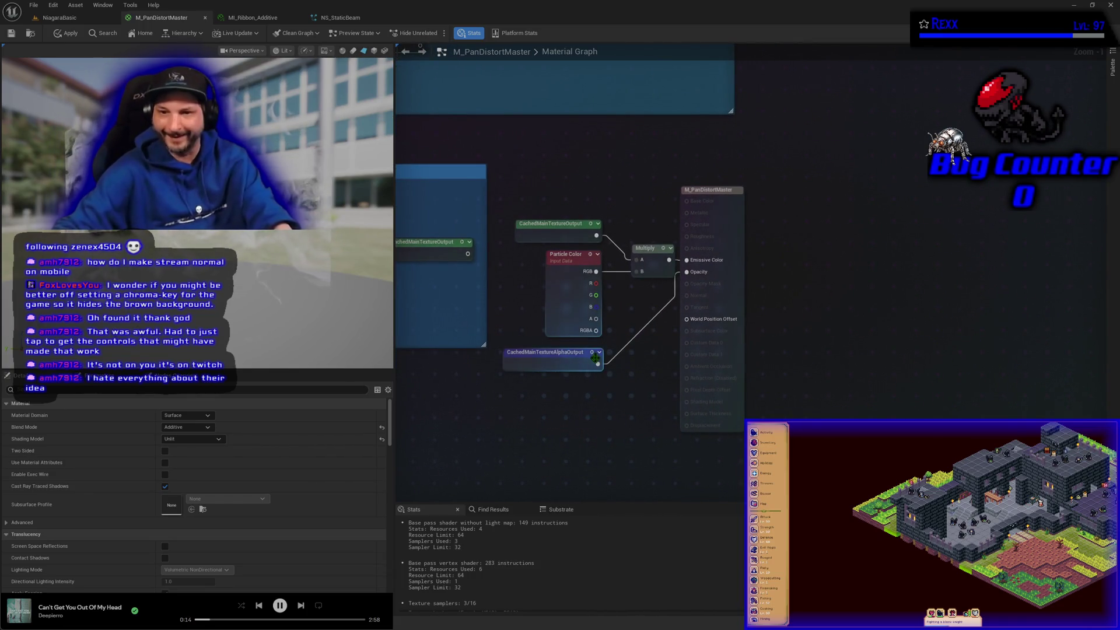
pyautogui.keyDown('alt'); pyautogui.click(595, 358); pyautogui.keyUp('alt')
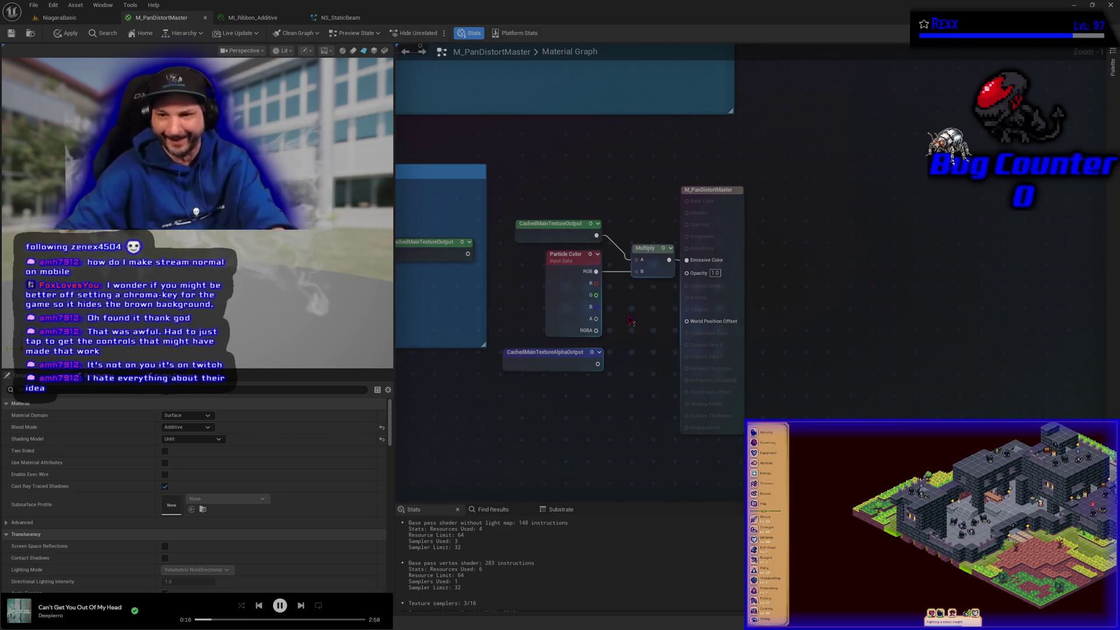
pyautogui.click(629, 320)
pyautogui.moveTo(593, 317); pyautogui.dragTo(630, 327)
pyautogui.moveTo(596, 364)
pyautogui.mouseDown()
pyautogui.moveTo(697, 279)
pyautogui.moveTo(687, 272)
pyautogui.mouseUp()
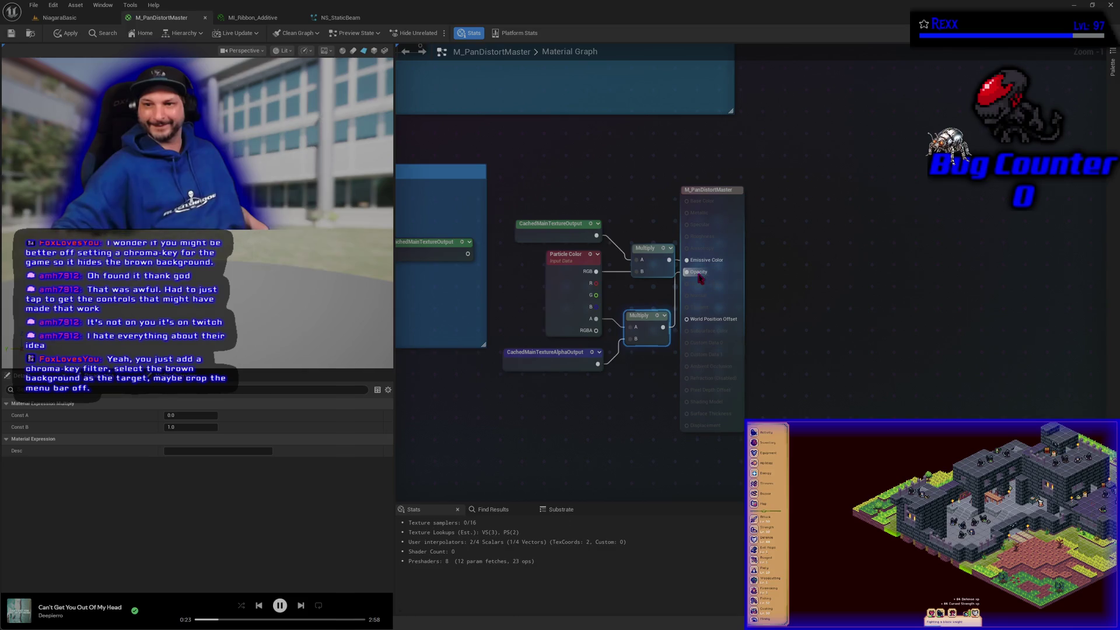
# Apply and save M_PanDistortMaster
pyautogui.click(701, 321)
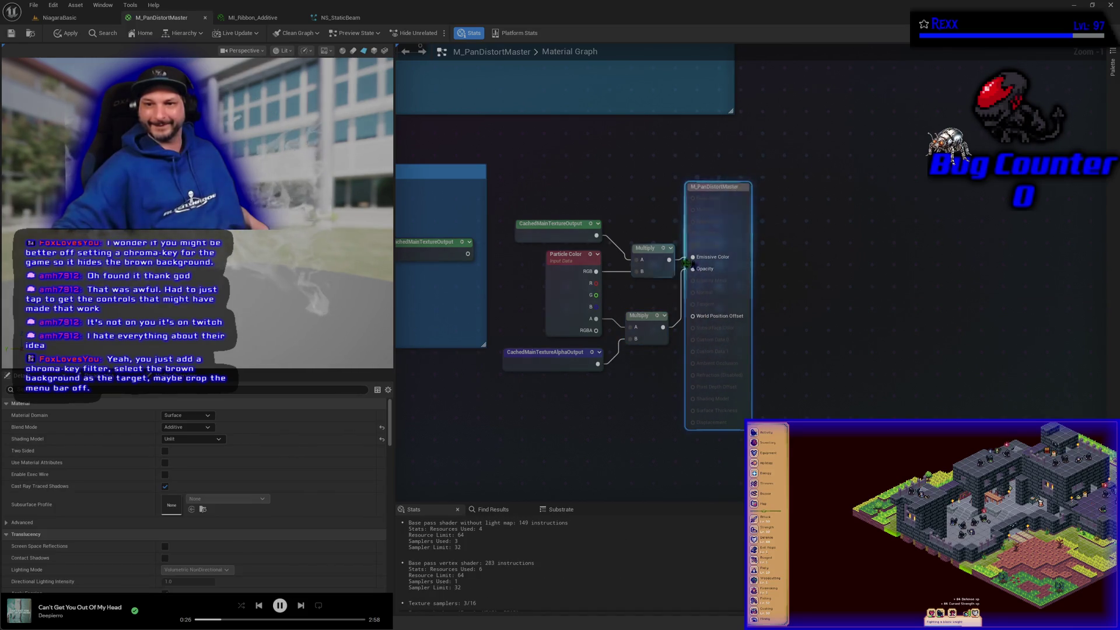
pyautogui.click(69, 34)
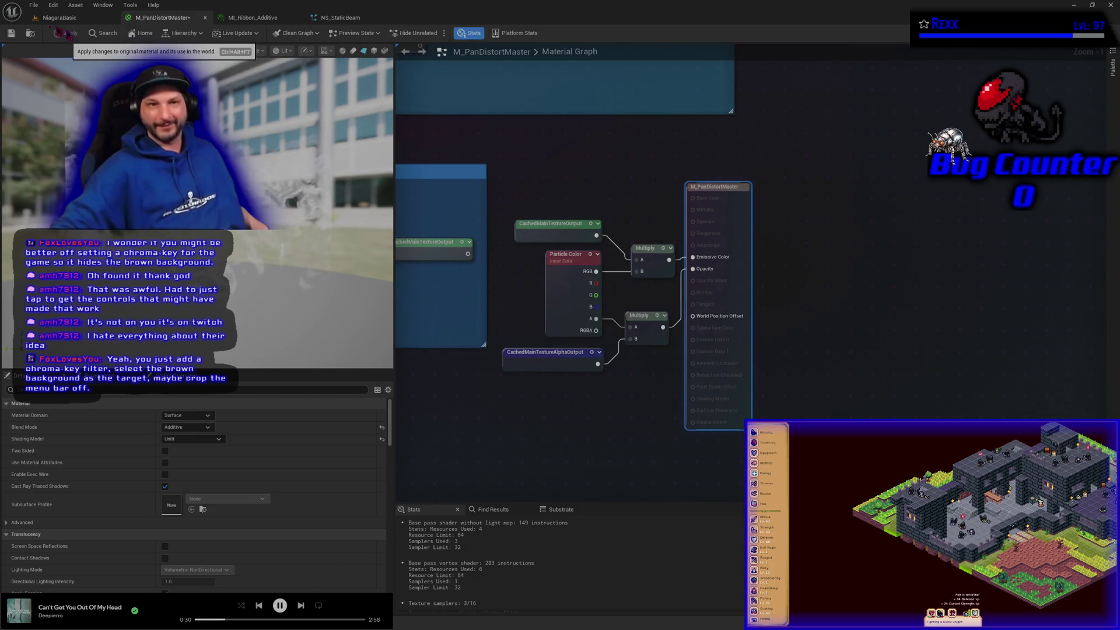
pyautogui.click(11, 35)
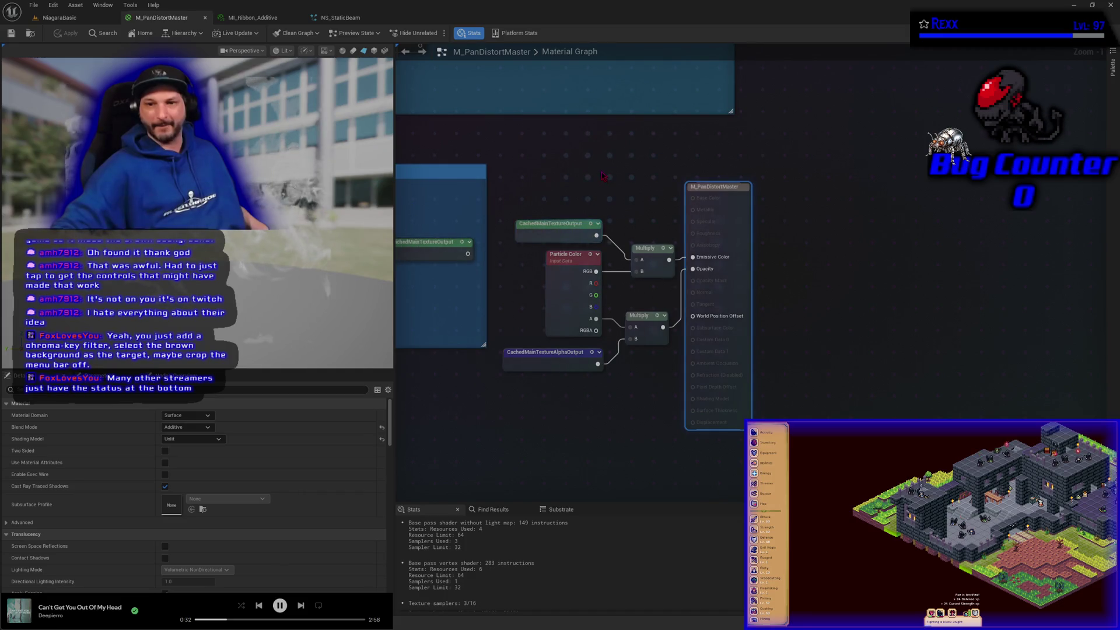
# Rewire CachedMainTextureAlphaOutput from DistortTexture's alpha to MainTexture's A pin, then apply and save with Ctrl+S
pyautogui.moveTo(598, 165)
pyautogui.mouseDown()
pyautogui.moveTo(606, 374)
pyautogui.moveTo(914, 286)
pyautogui.moveTo(908, 340)
pyautogui.mouseUp()
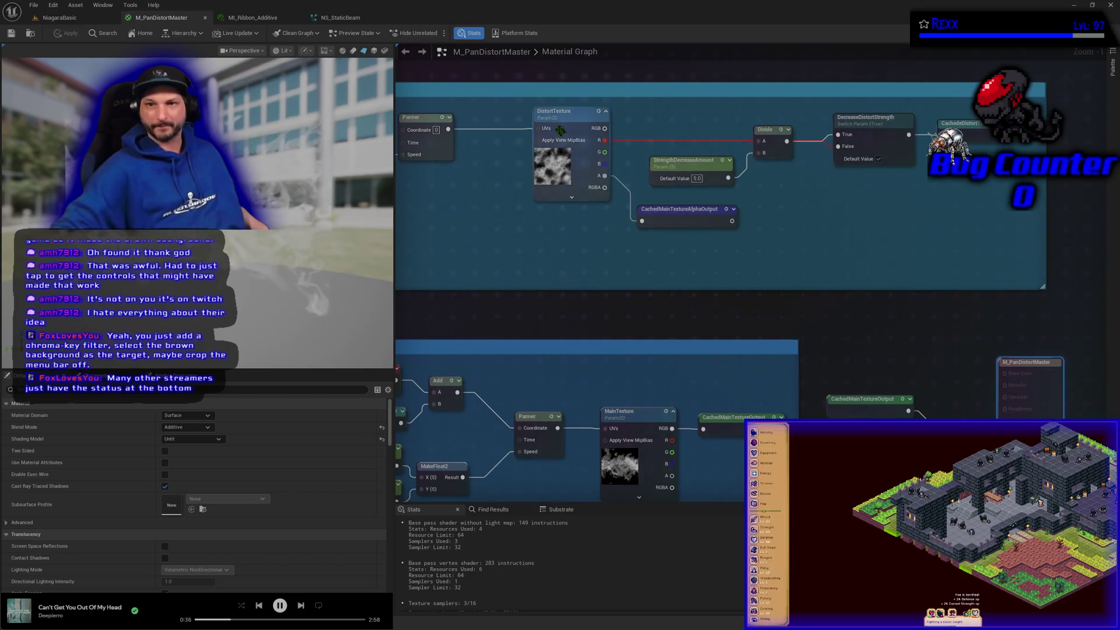
pyautogui.moveTo(719, 287); pyautogui.dragTo(703, 269)
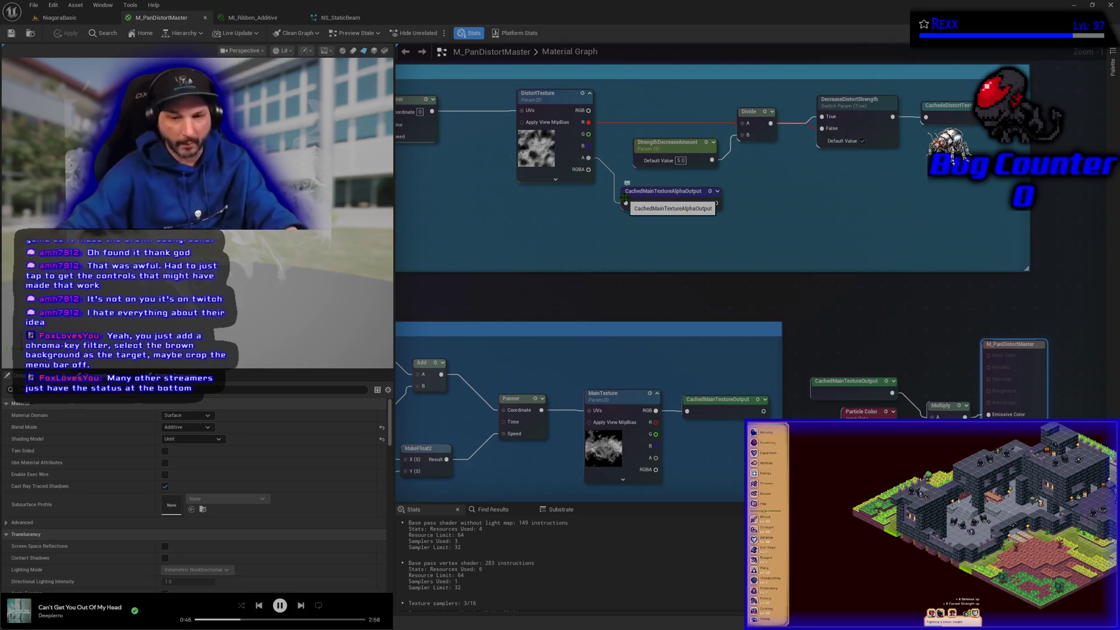
pyautogui.click(623, 209)
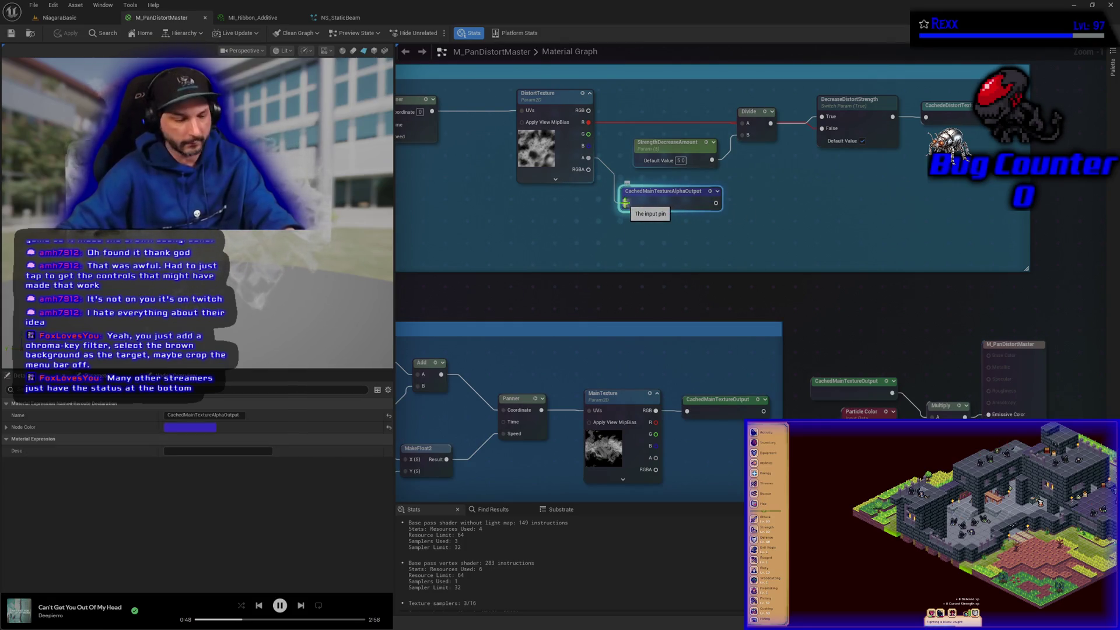
pyautogui.moveTo(660, 198)
pyautogui.mouseDown()
pyautogui.moveTo(720, 412)
pyautogui.moveTo(720, 460)
pyautogui.moveTo(687, 466)
pyautogui.mouseUp()
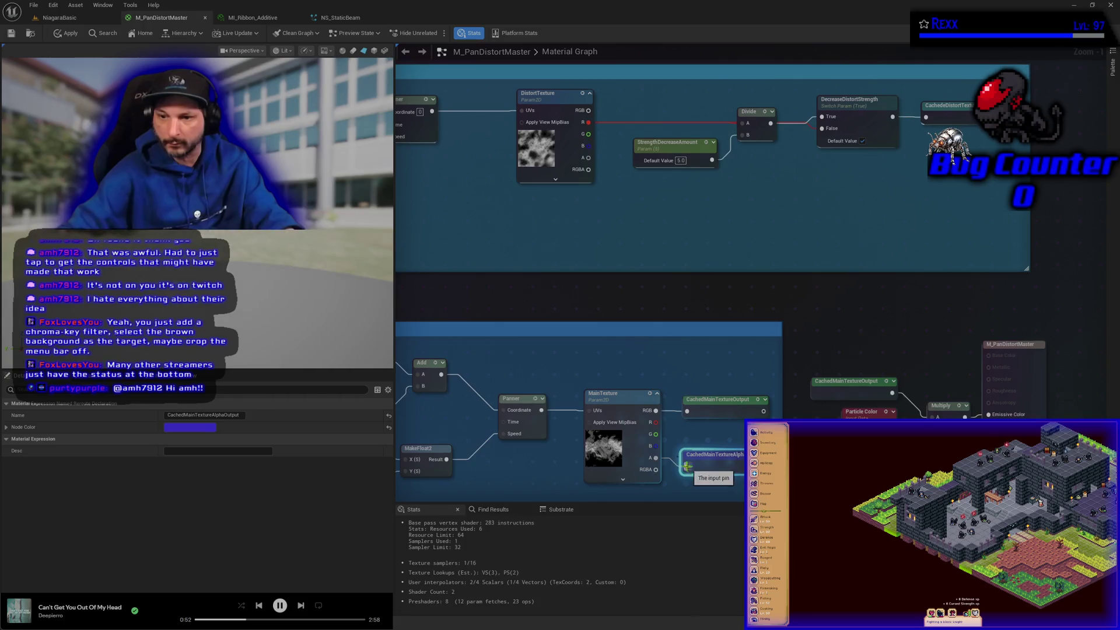
pyautogui.click(65, 33)
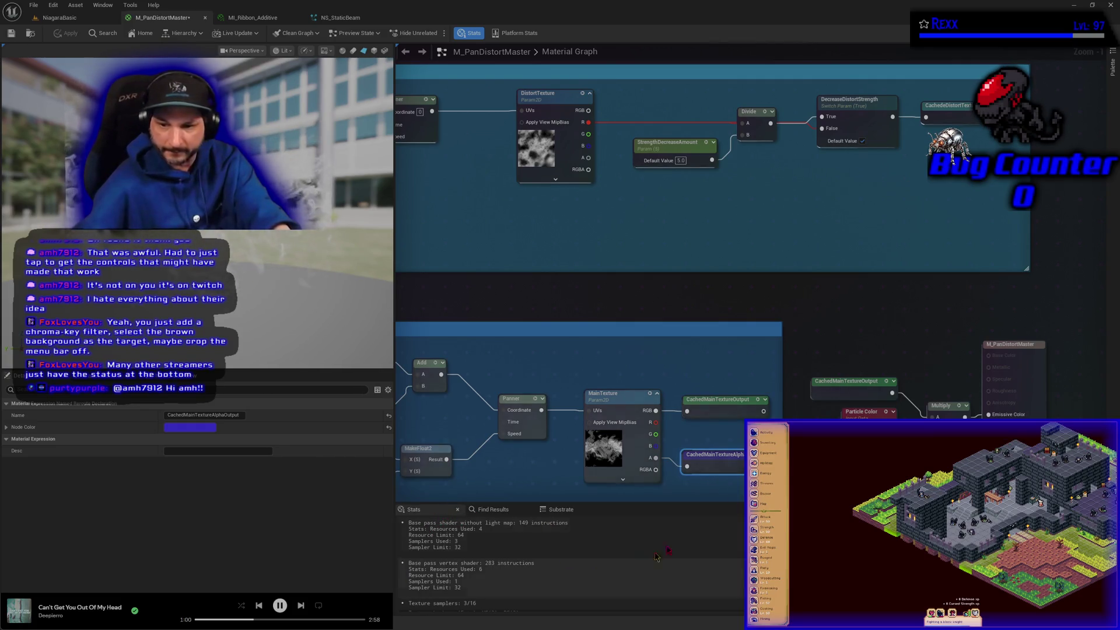
pyautogui.click(776, 414)
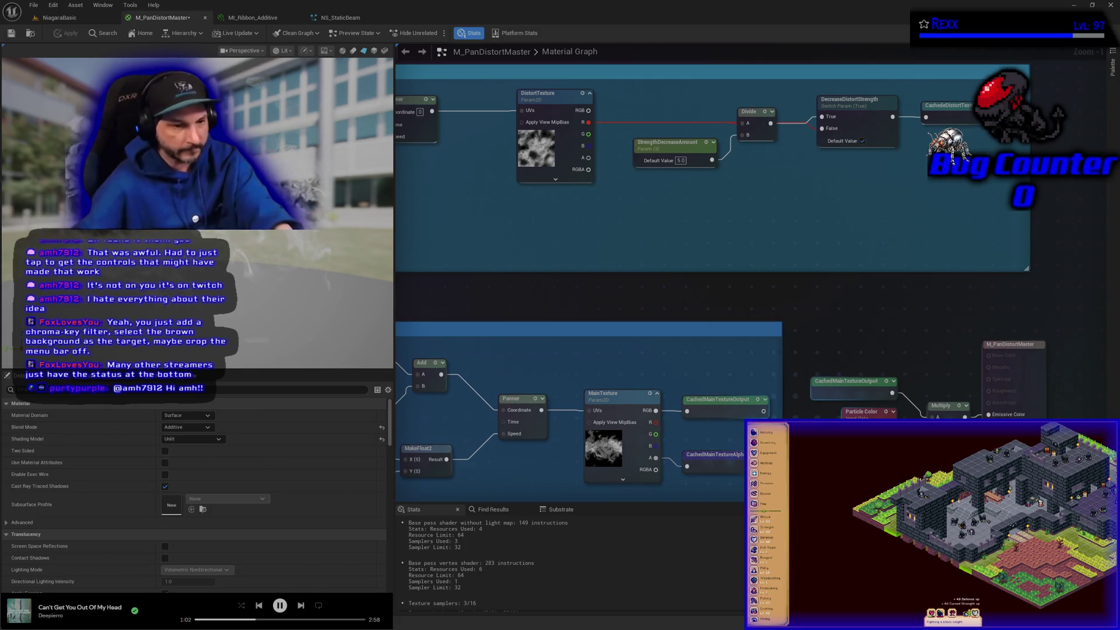
pyautogui.hotkey('ctrl', 's')
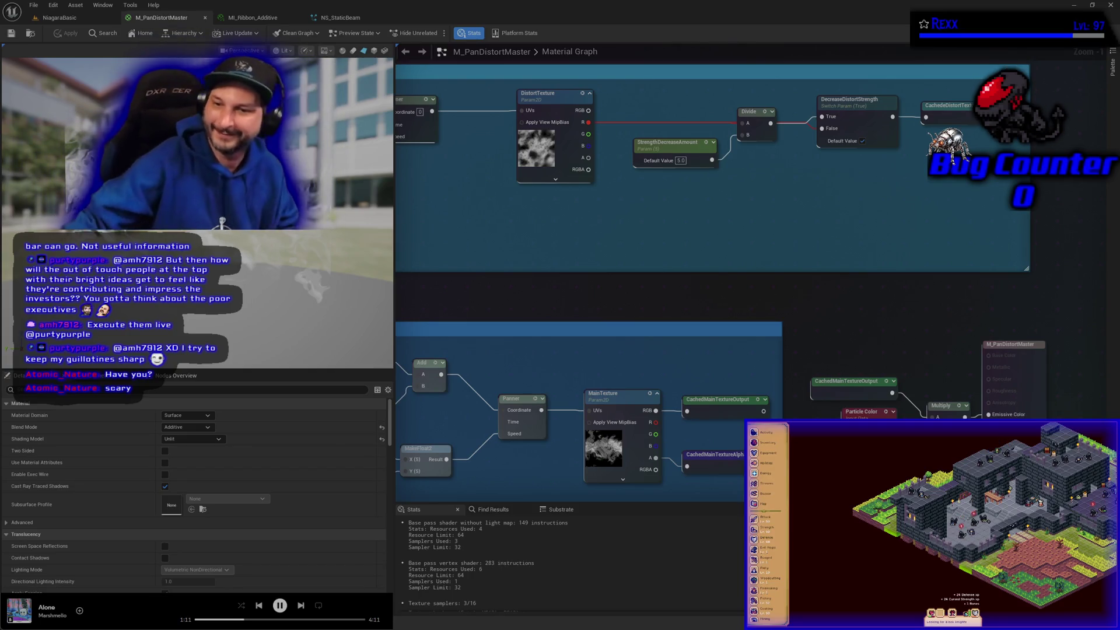
# Pan the graph back to the MainTexture node and the Opacity Multiply chain near the output
pyautogui.moveTo(887, 330)
pyautogui.mouseDown()
pyautogui.moveTo(709, 184)
pyautogui.moveTo(700, 198)
pyautogui.moveTo(716, 210)
pyautogui.mouseUp()
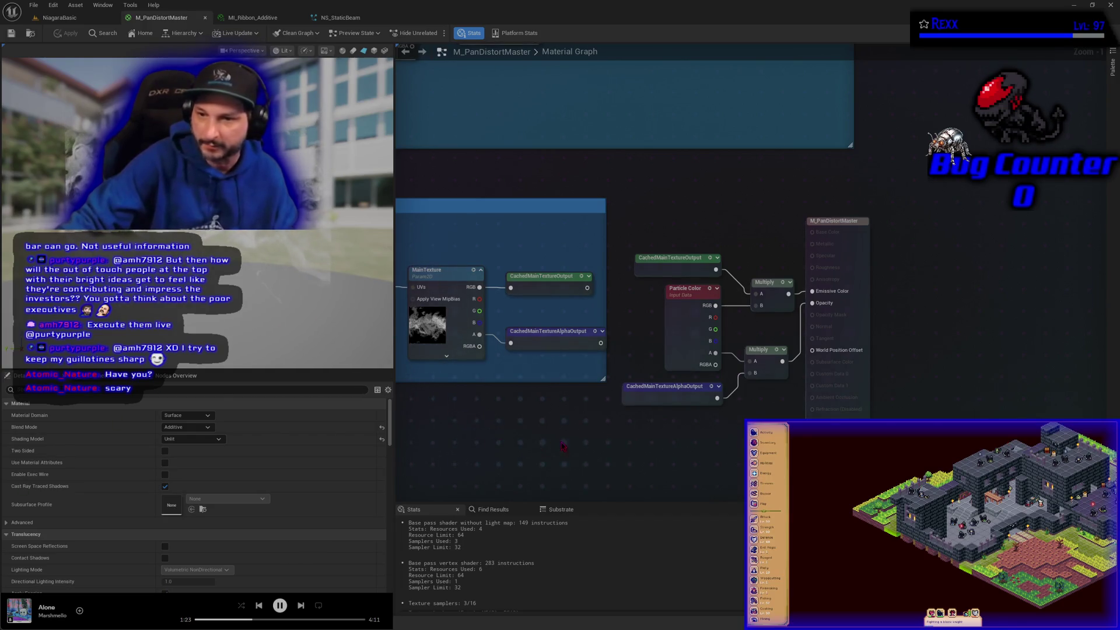
pyautogui.moveTo(562, 446); pyautogui.dragTo(528, 417)
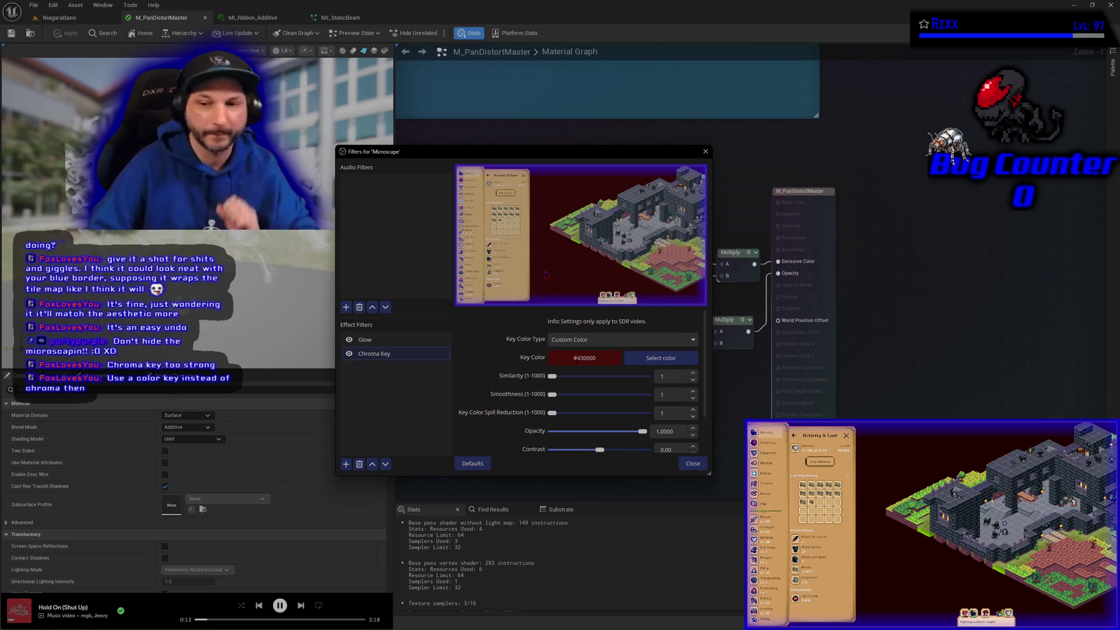
pyautogui.click(658, 358)
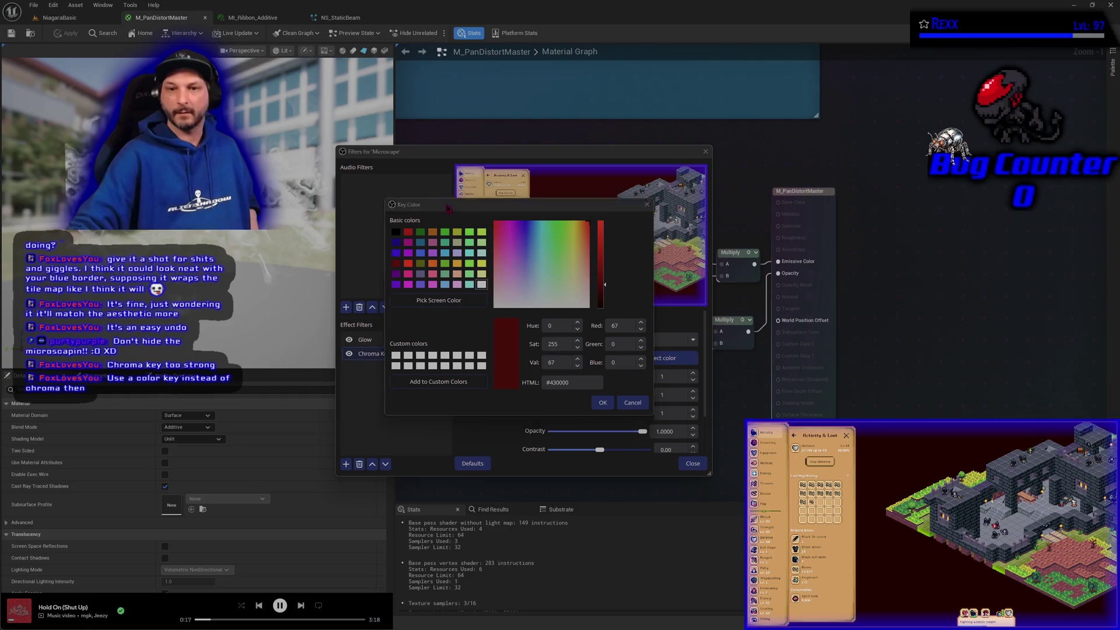
pyautogui.click(438, 300)
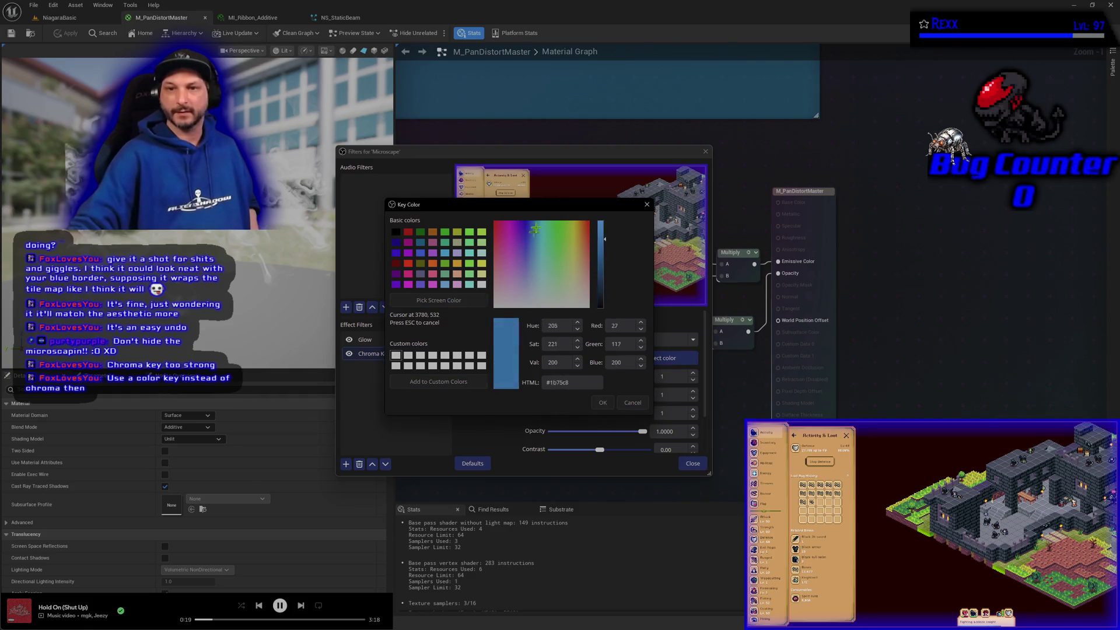
pyautogui.press('Return')
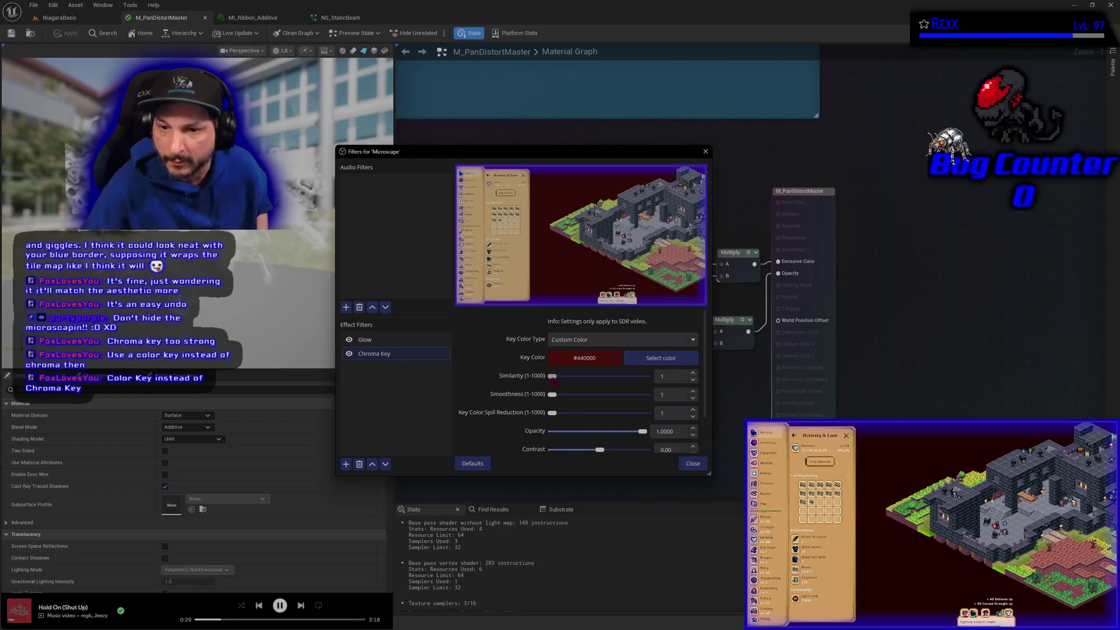
pyautogui.moveTo(553, 377); pyautogui.dragTo(539, 379)
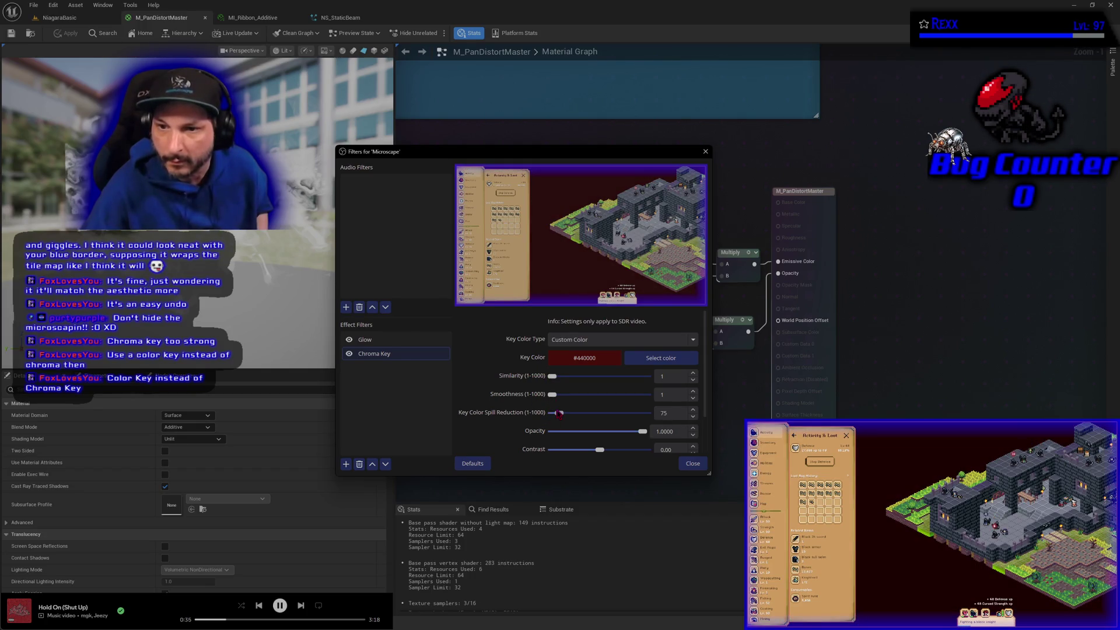
pyautogui.moveTo(556, 396); pyautogui.dragTo(551, 395)
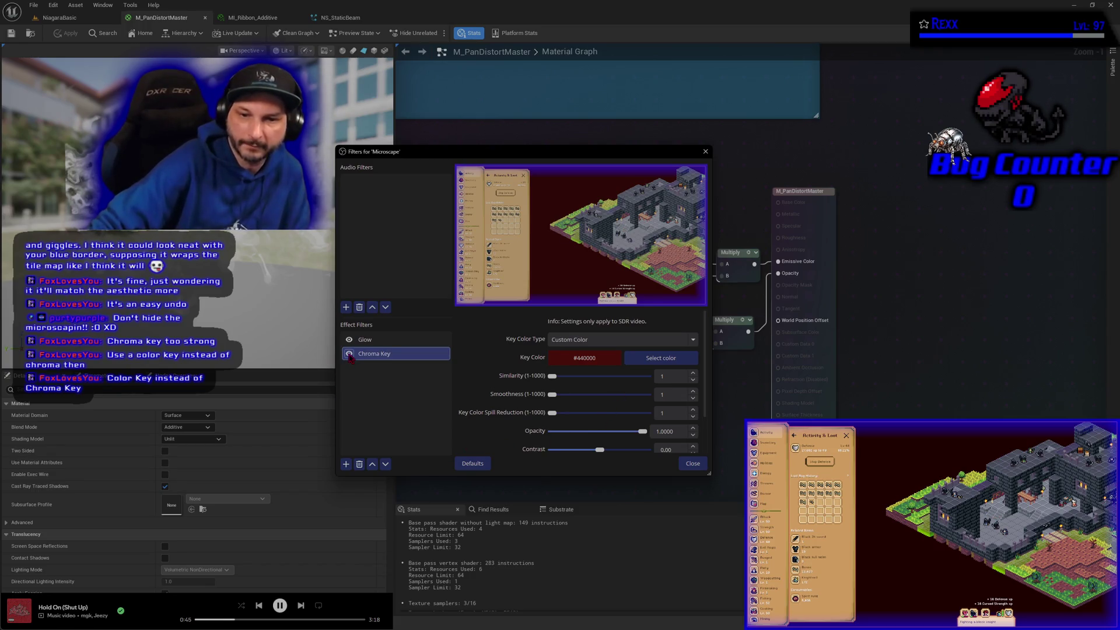
# Add a Color Key filter to the Microscape source
pyautogui.click(346, 465)
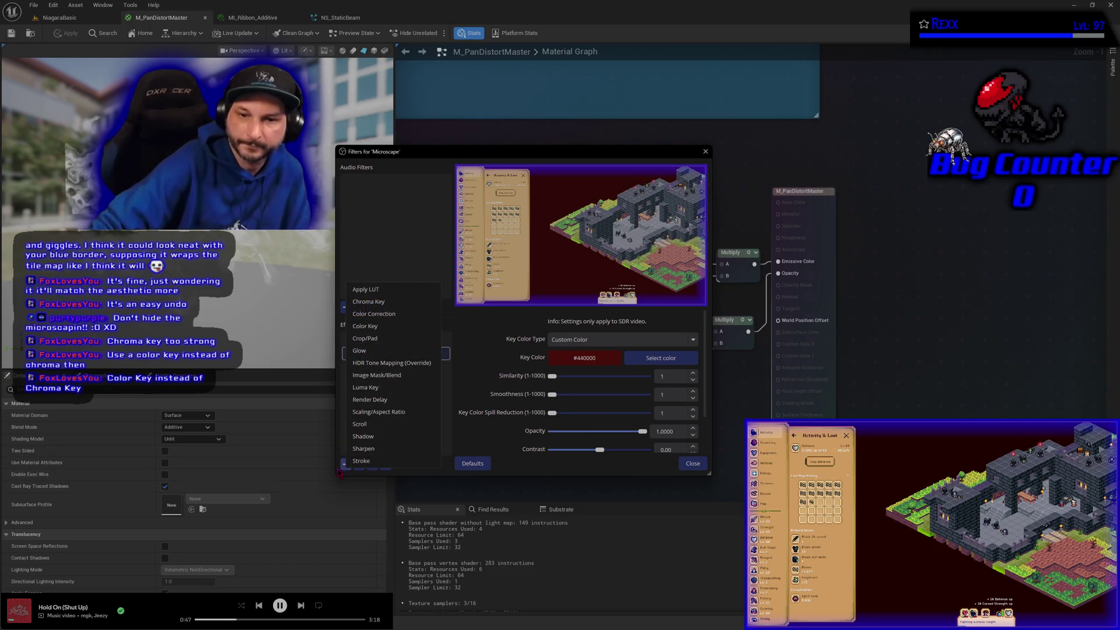
pyautogui.click(365, 326)
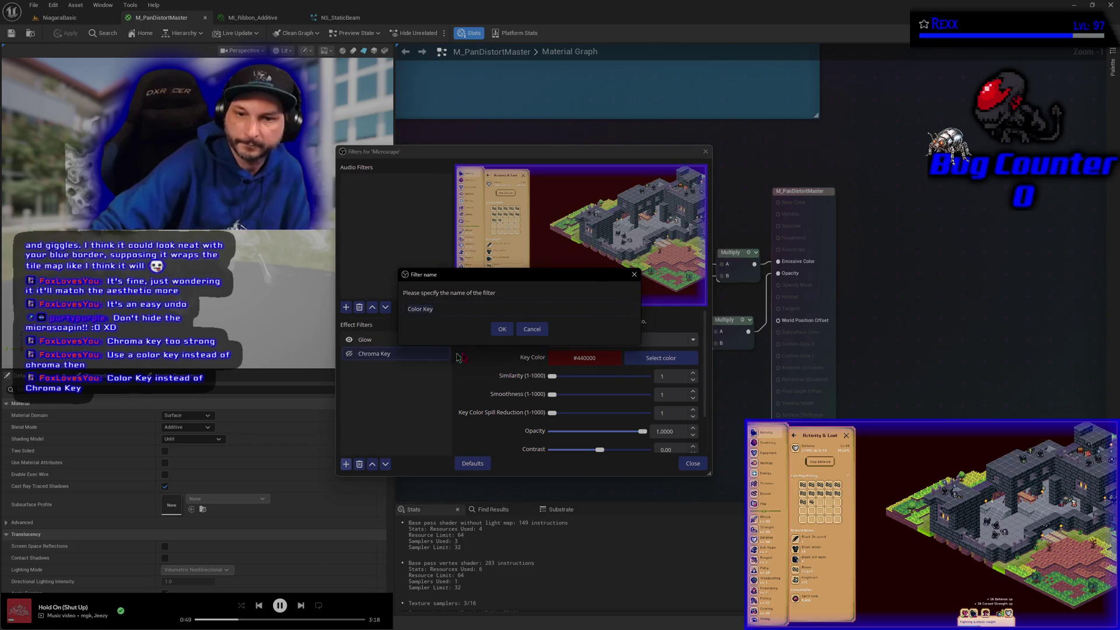
pyautogui.click(502, 329)
# Key out custom colour #400000 sampled from the screen and adjust the smoothness
pyautogui.click(606, 340)
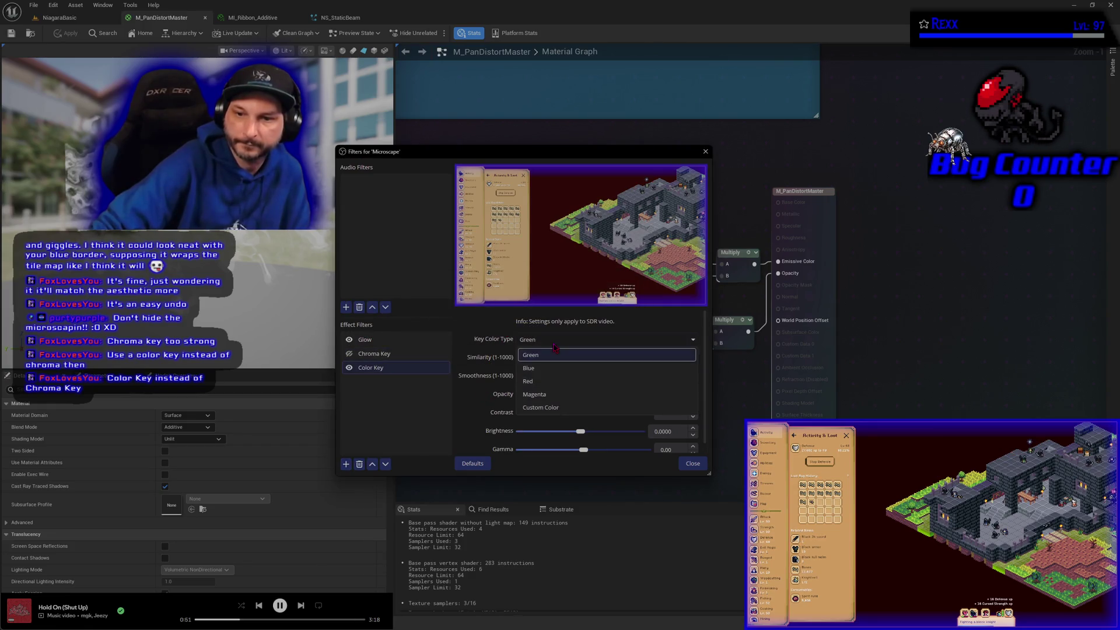
pyautogui.click(554, 409)
pyautogui.click(656, 361)
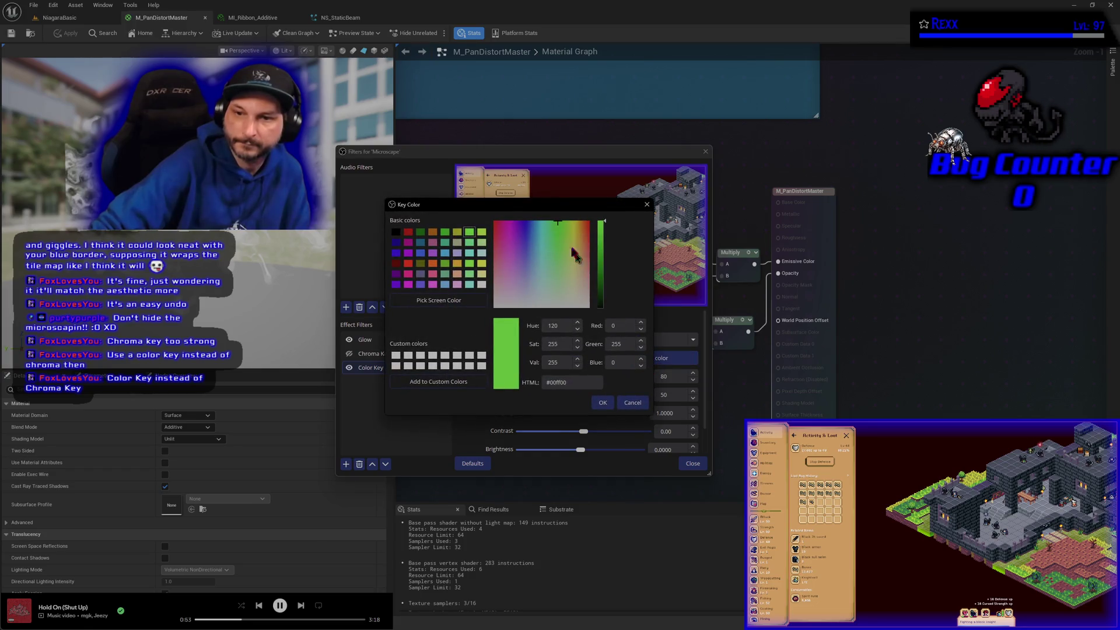
pyautogui.click(426, 300)
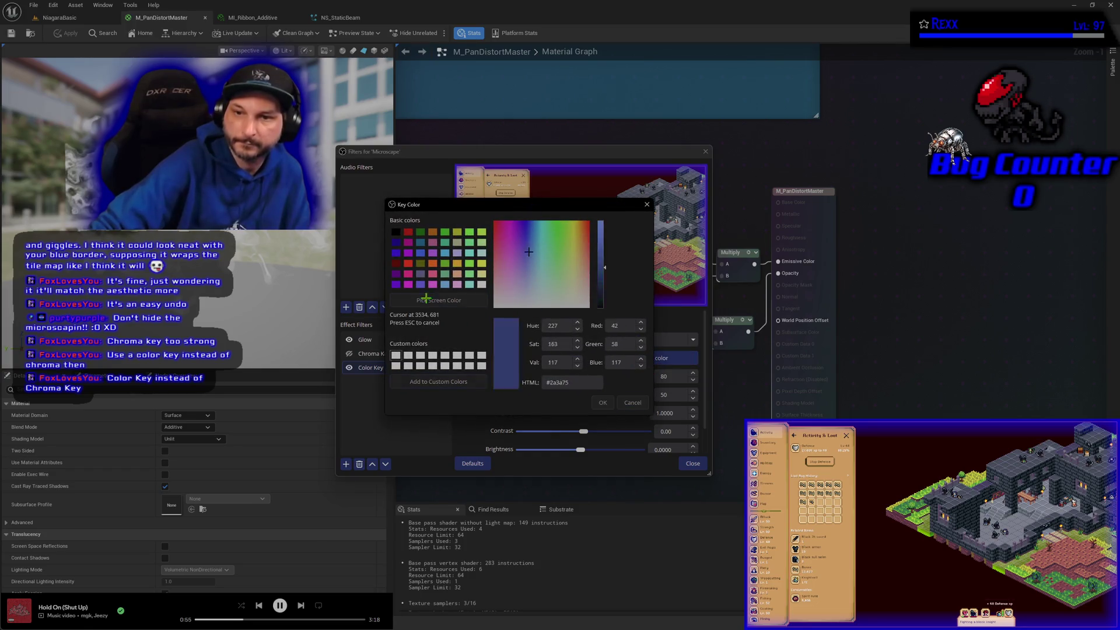
pyautogui.click(559, 190)
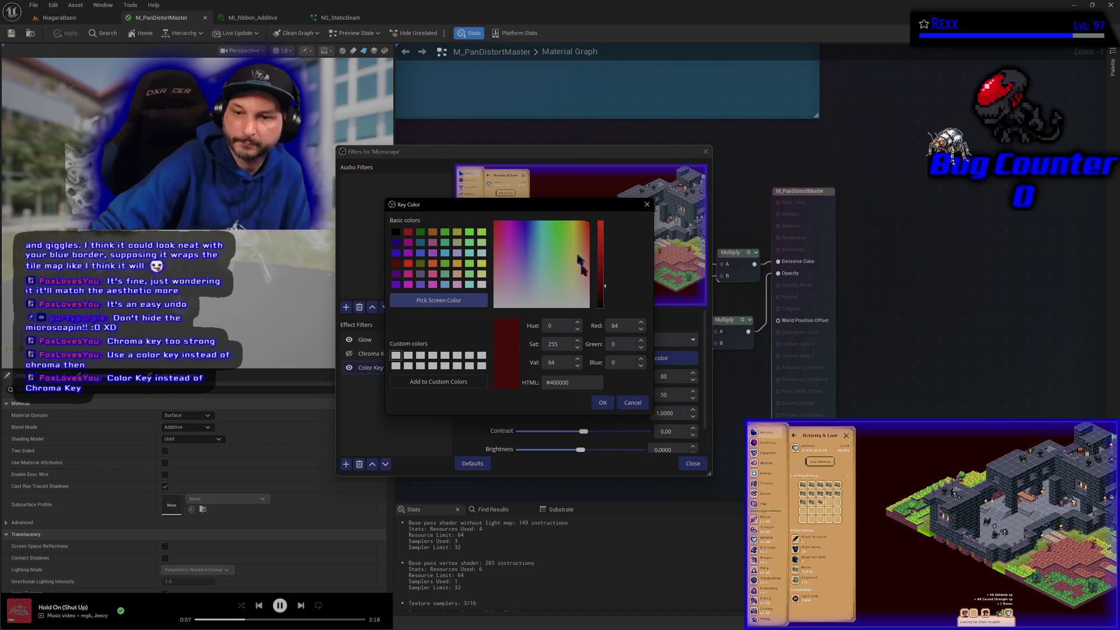
pyautogui.click(602, 403)
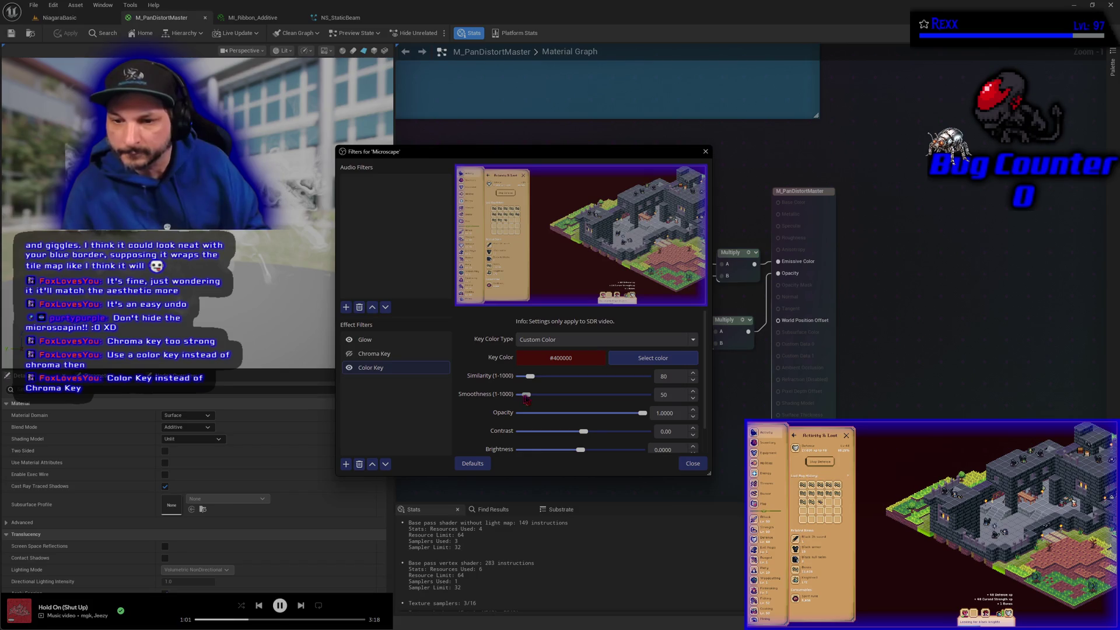
pyautogui.moveTo(526, 396)
pyautogui.mouseDown()
pyautogui.moveTo(514, 395)
pyautogui.moveTo(548, 390)
pyautogui.moveTo(516, 395)
pyautogui.moveTo(520, 377)
pyautogui.moveTo(551, 376)
pyautogui.mouseUp()
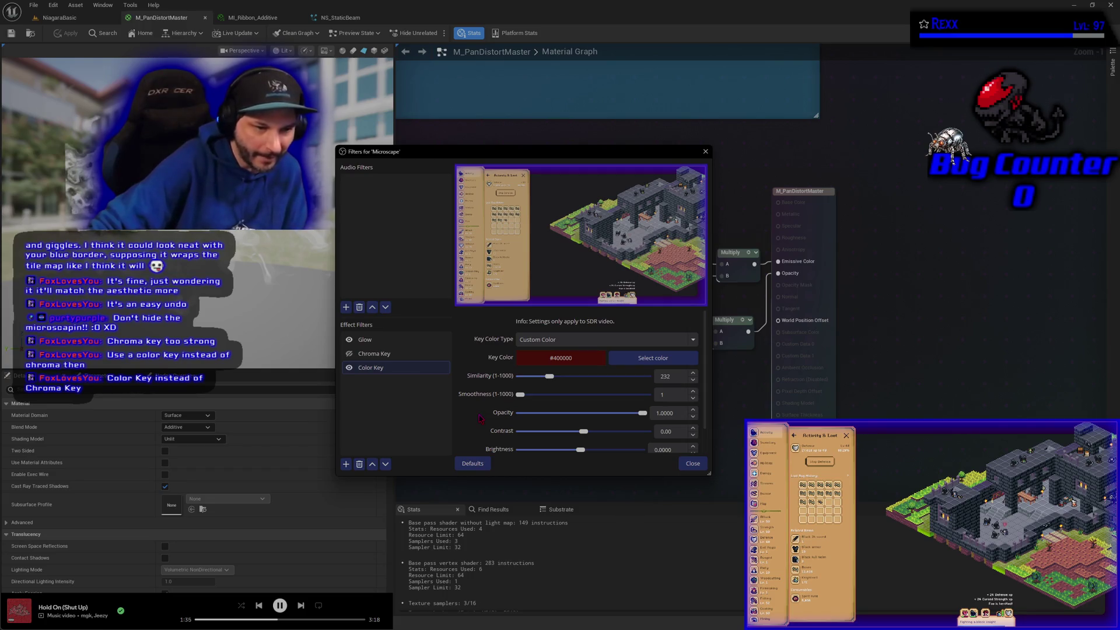
# Toggle off the Glow filter's border on the capture
pyautogui.click(349, 340)
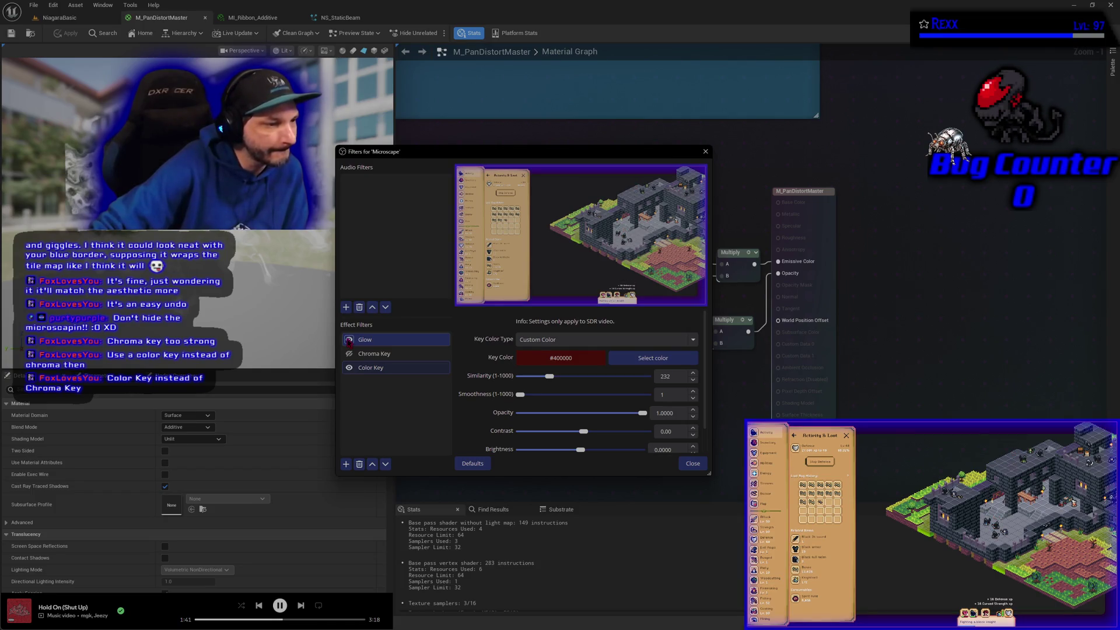
# Toggle the Glow filter on and off to compare, leaving it off
pyautogui.click(349, 340)
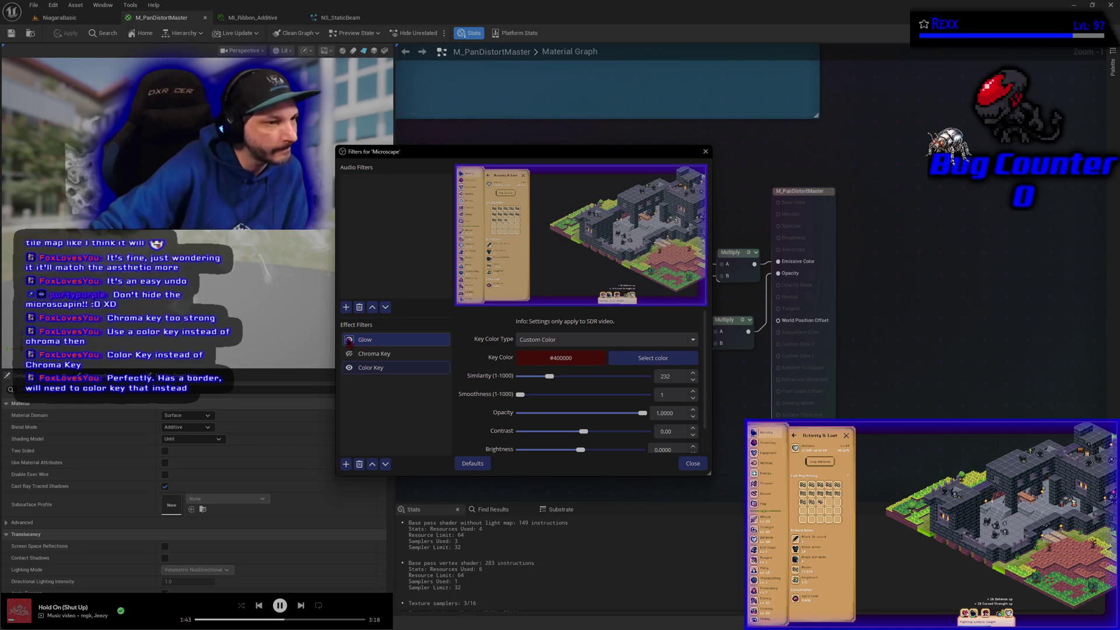
pyautogui.click(349, 340)
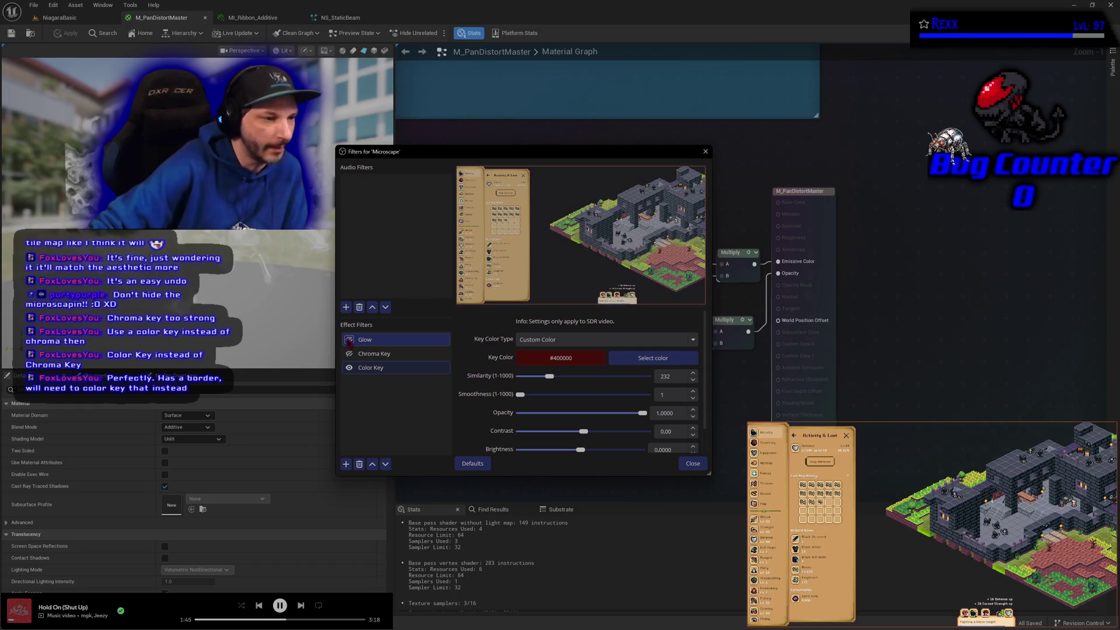
pyautogui.click(349, 341)
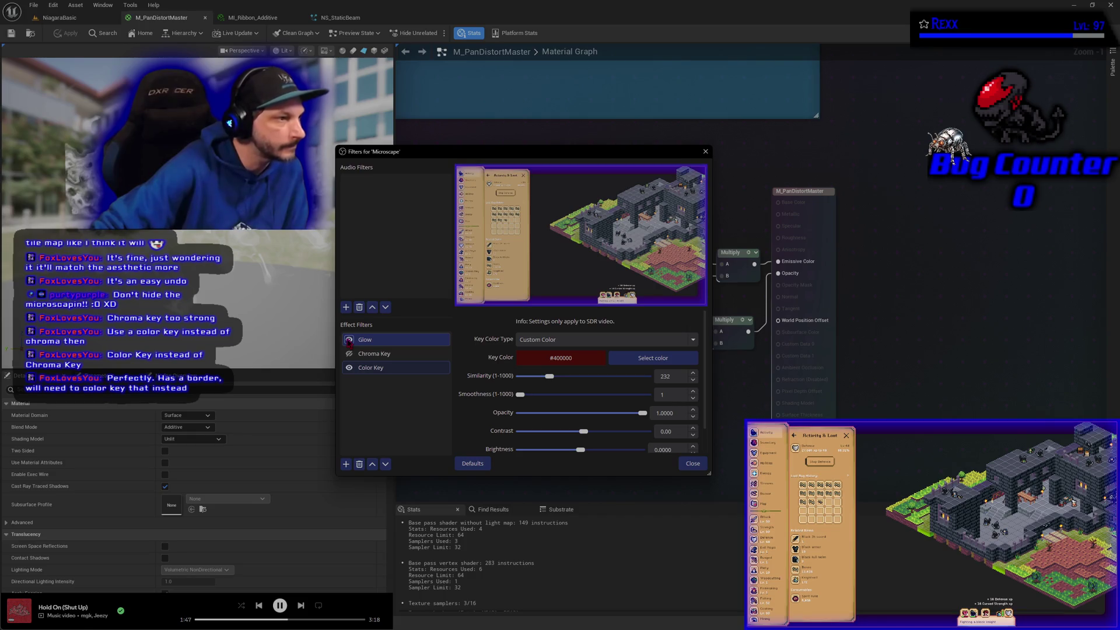
pyautogui.click(349, 341)
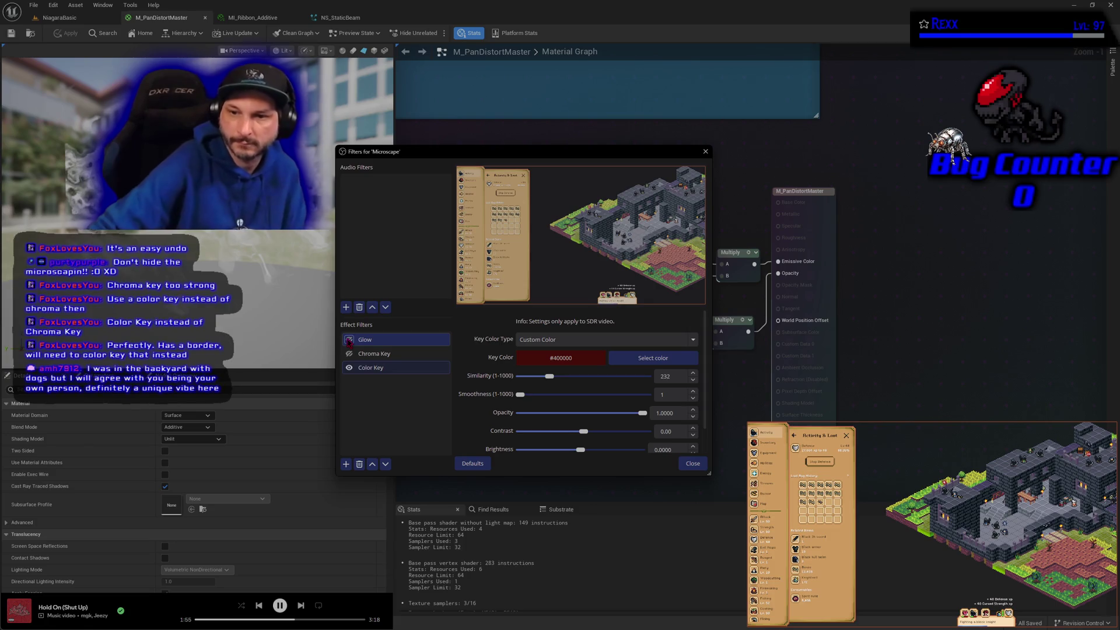
# Set the Color Key similarity to 128 and smoothness to 1
pyautogui.click(429, 369)
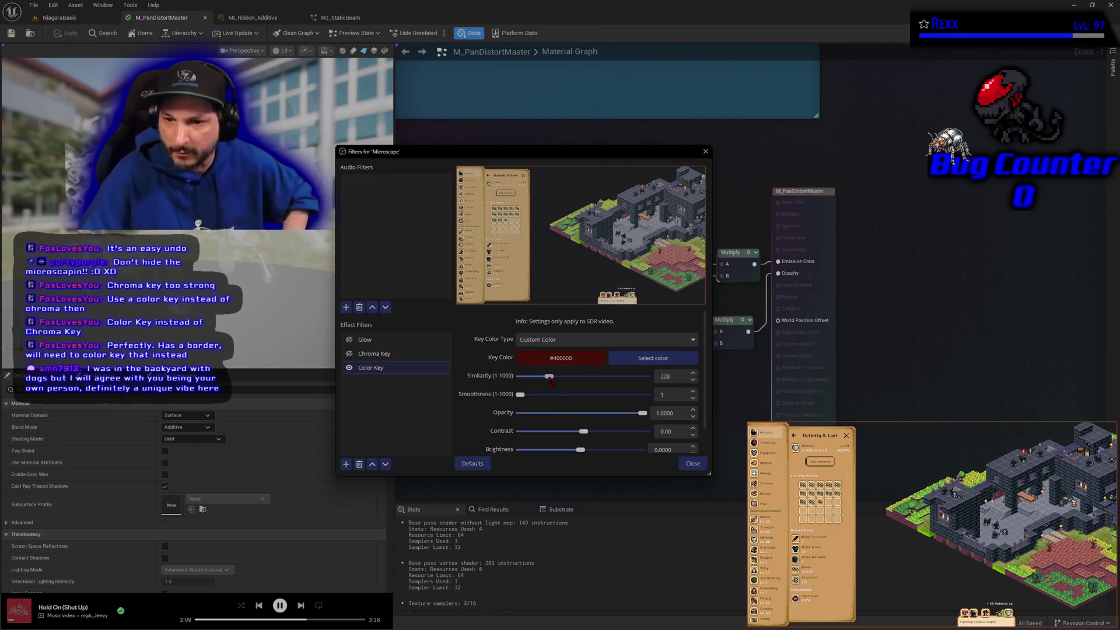
pyautogui.moveTo(550, 383); pyautogui.dragTo(538, 372)
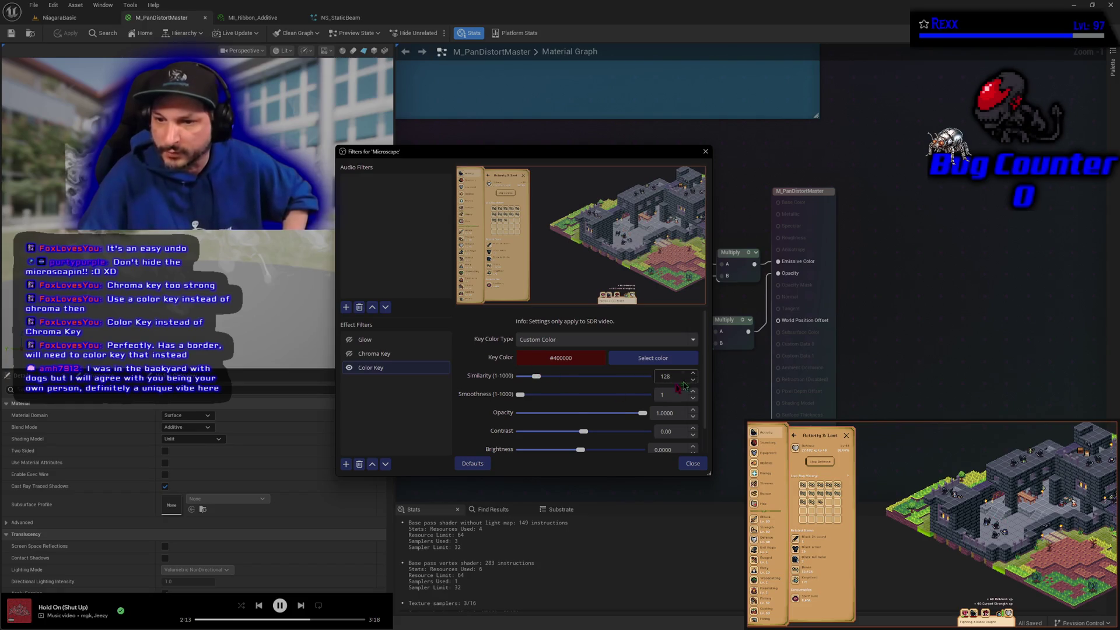
pyautogui.moveTo(524, 400)
pyautogui.mouseDown()
pyautogui.moveTo(551, 394)
pyautogui.moveTo(517, 395)
pyautogui.mouseUp()
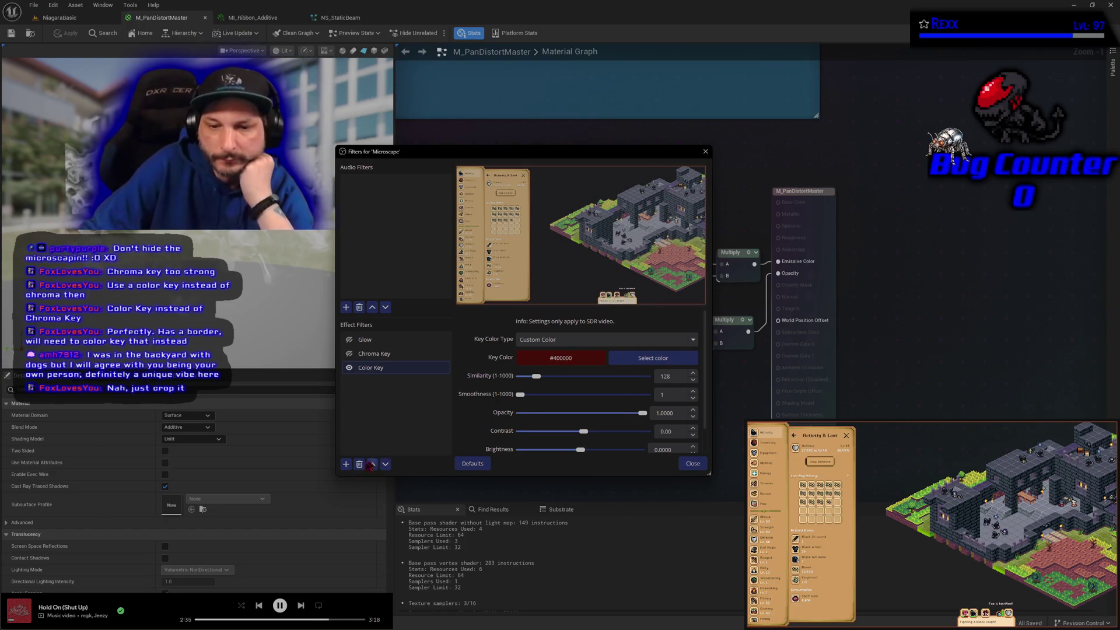
# Add a second Color Key filter named Color Key 2
pyautogui.click(346, 464)
pyautogui.click(382, 326)
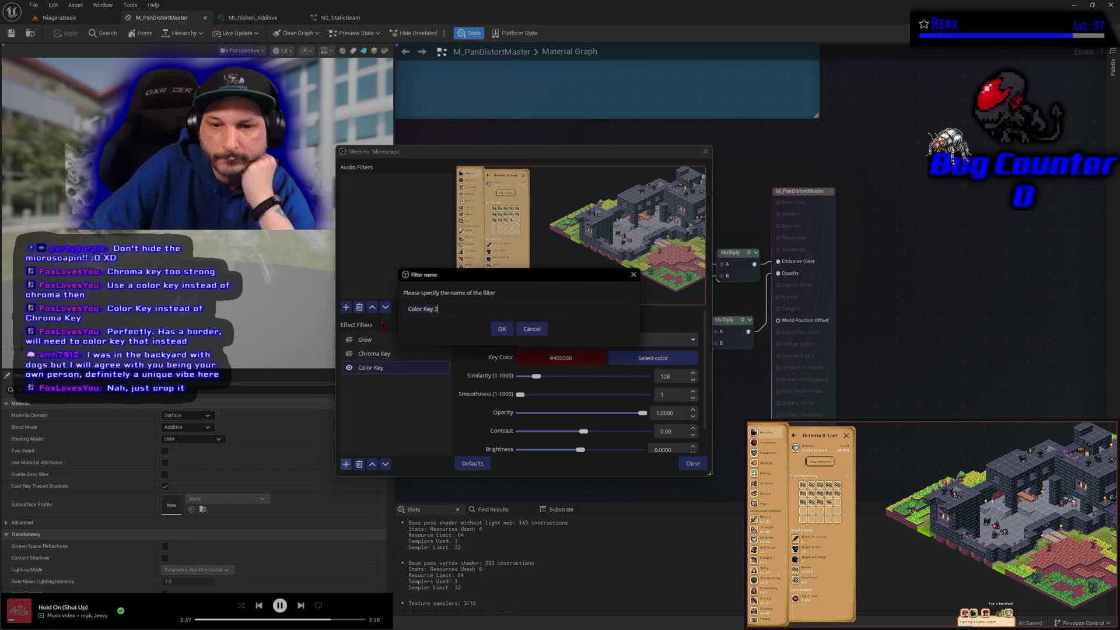
pyautogui.click(500, 329)
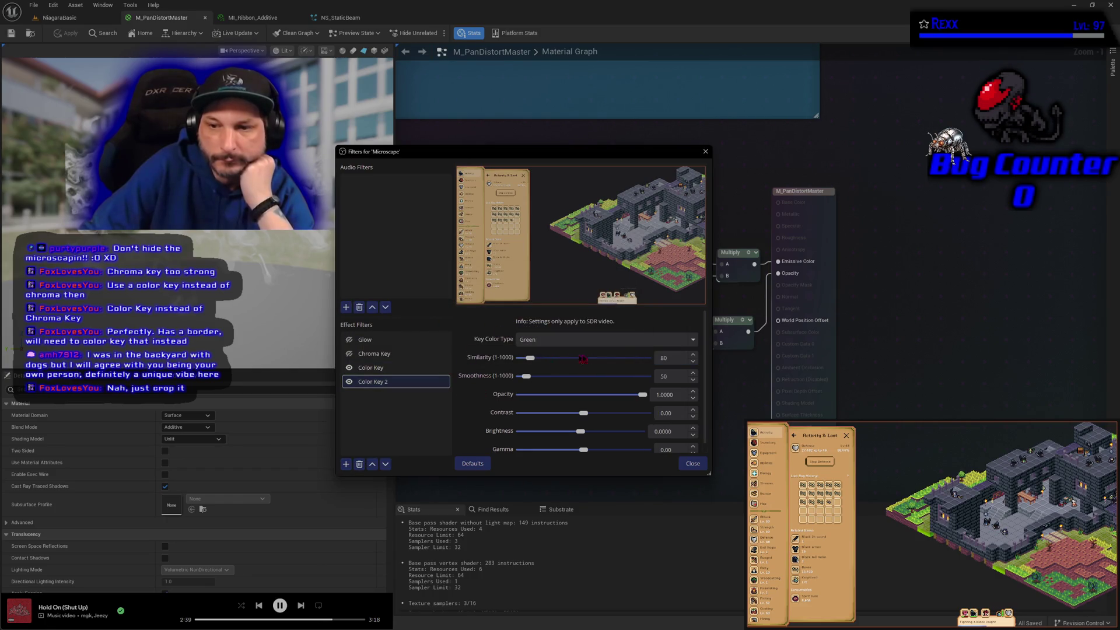
# Key out custom colour #714336 sampled from the capture and drop smoothness to 1
pyautogui.click(583, 339)
pyautogui.click(571, 408)
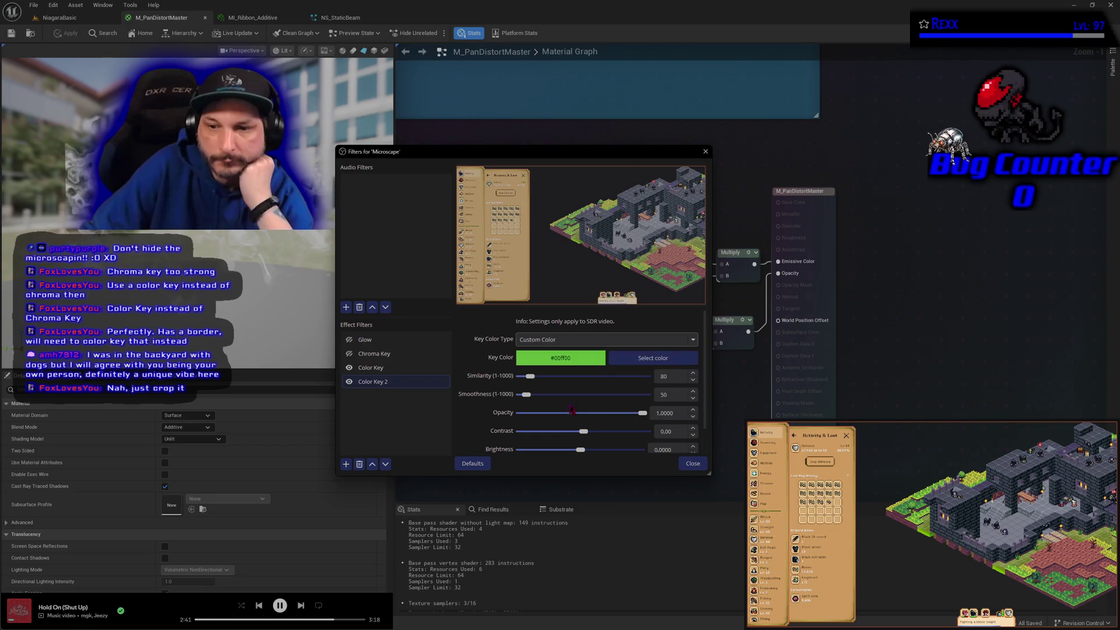
pyautogui.click(628, 361)
pyautogui.click(438, 300)
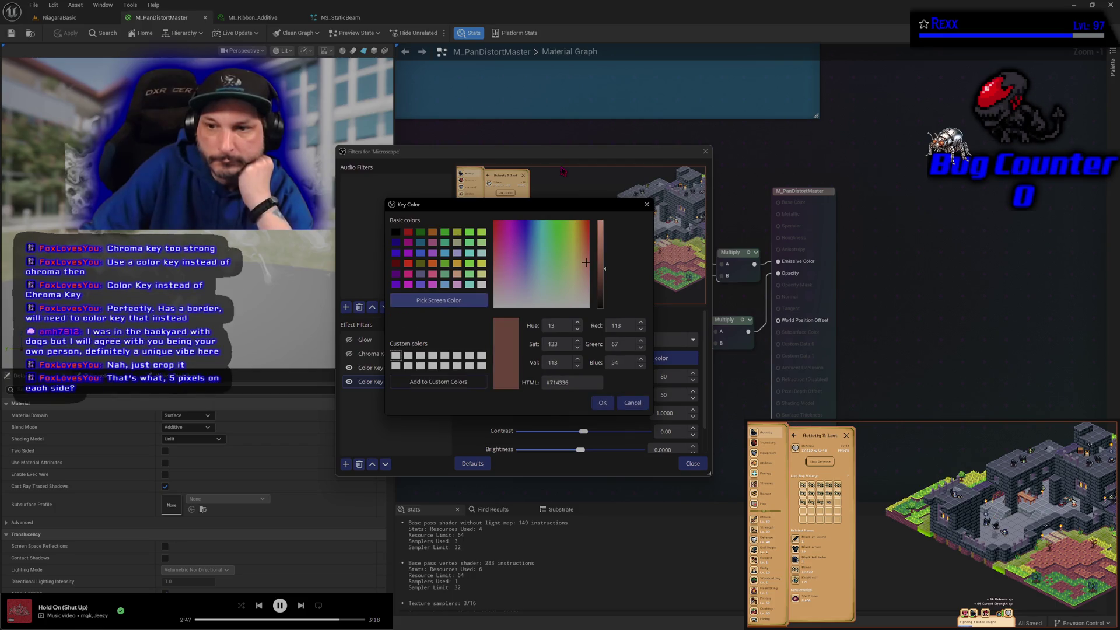
pyautogui.click(603, 403)
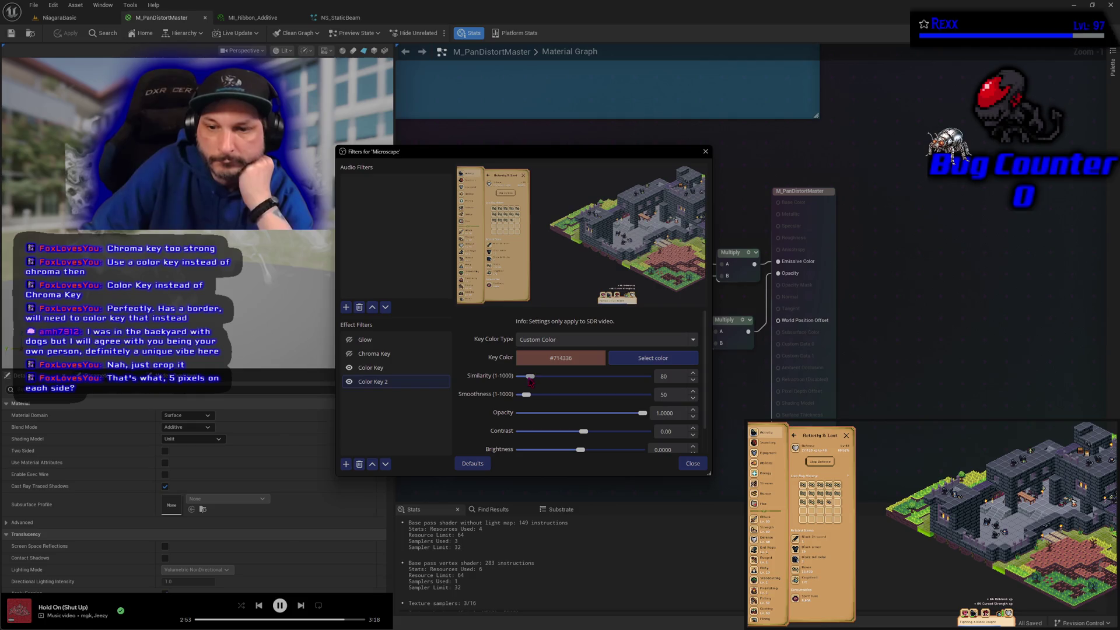
pyautogui.moveTo(527, 398); pyautogui.dragTo(496, 399)
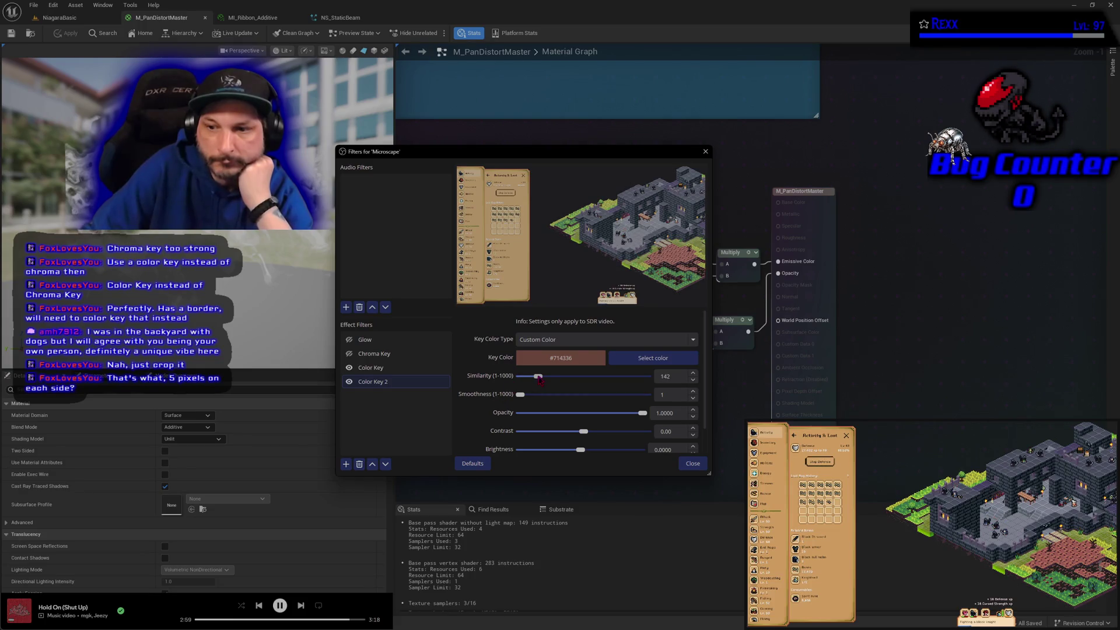
# Set Color Key 2 similarity to 57, then close the filters window
pyautogui.moveTo(531, 377)
pyautogui.mouseDown()
pyautogui.moveTo(508, 383)
pyautogui.moveTo(528, 378)
pyautogui.mouseUp()
pyautogui.click(693, 373)
pyautogui.click(693, 373)
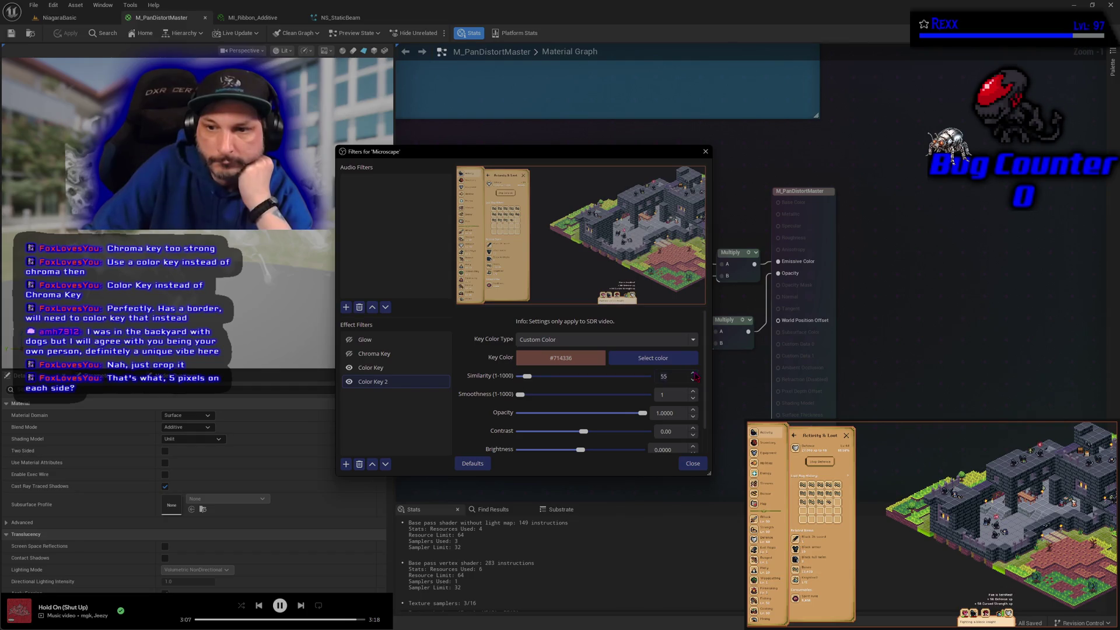
pyautogui.click(693, 374)
pyautogui.click(694, 374)
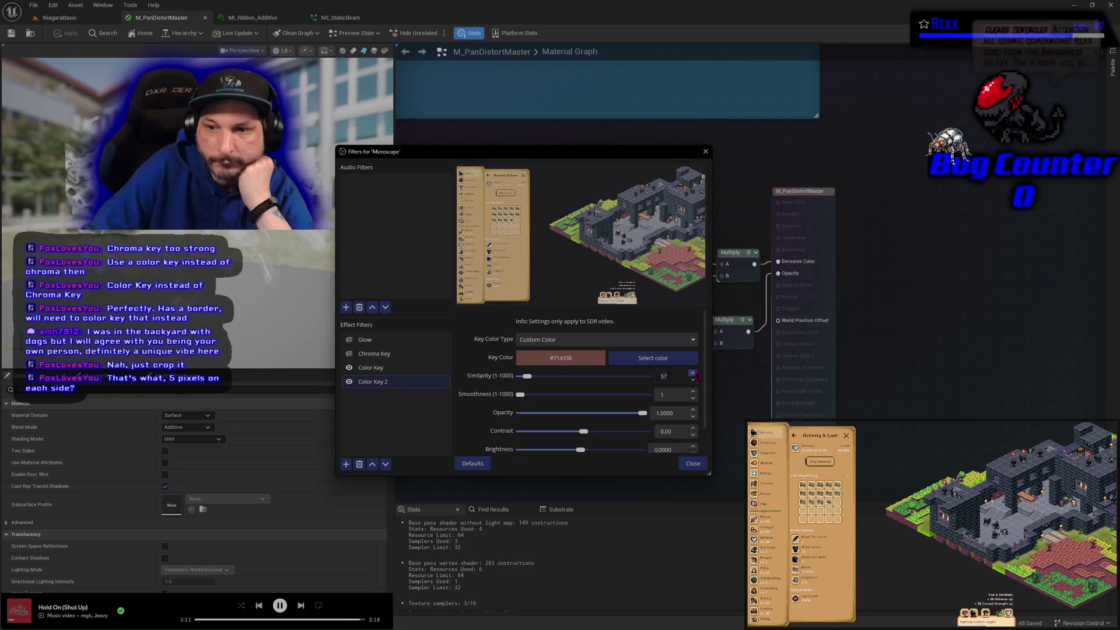
pyautogui.click(691, 464)
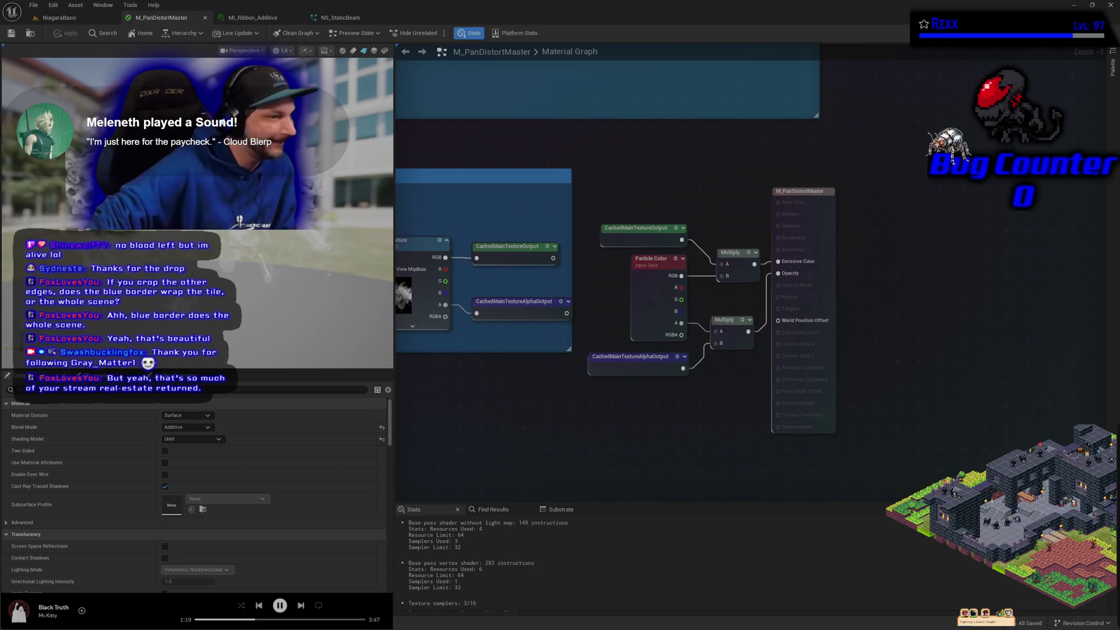
# Connect MainTexture's A channel to CachedMainTextureAlphaOutput, then switch to the NiagaraBasic level
pyautogui.moveTo(508, 415); pyautogui.dragTo(781, 426)
pyautogui.moveTo(719, 316); pyautogui.dragTo(744, 330)
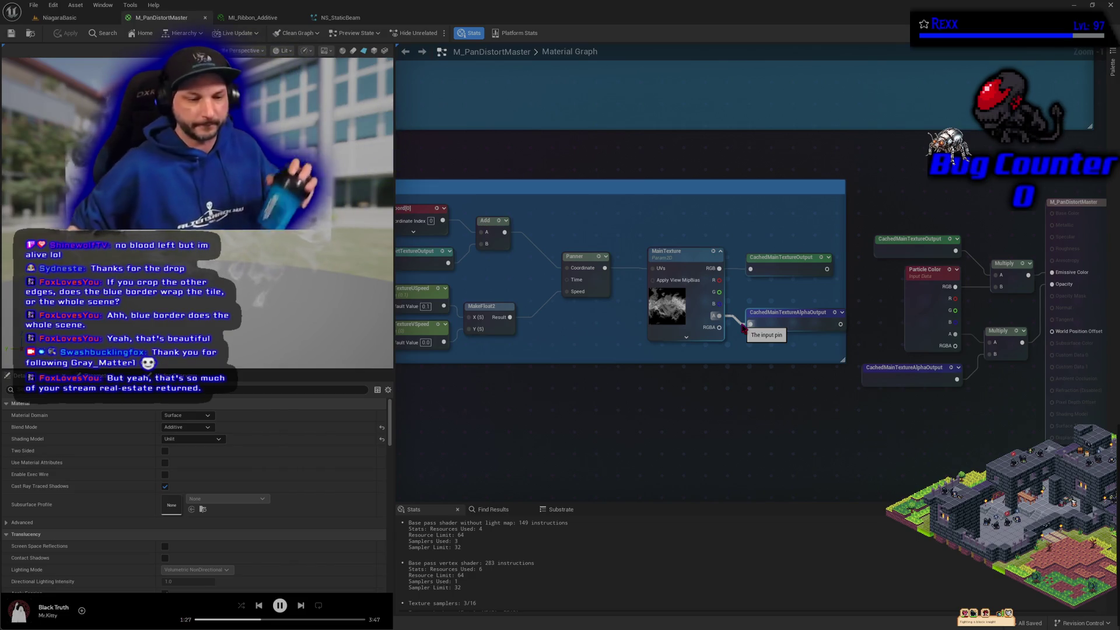
pyautogui.moveTo(745, 329); pyautogui.dragTo(745, 328)
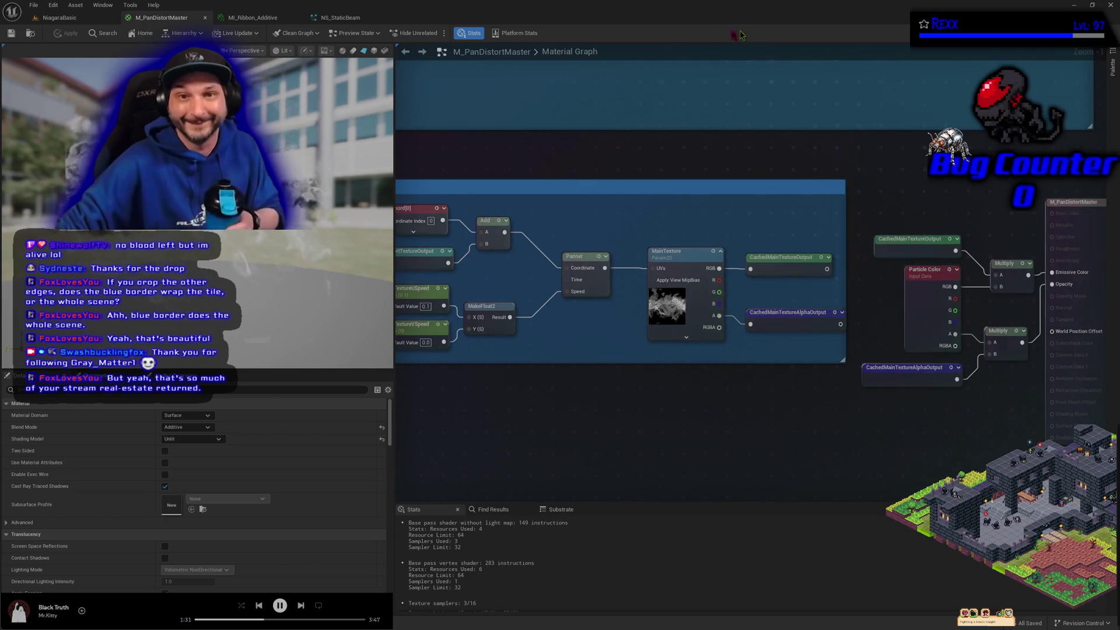
pyautogui.click(59, 18)
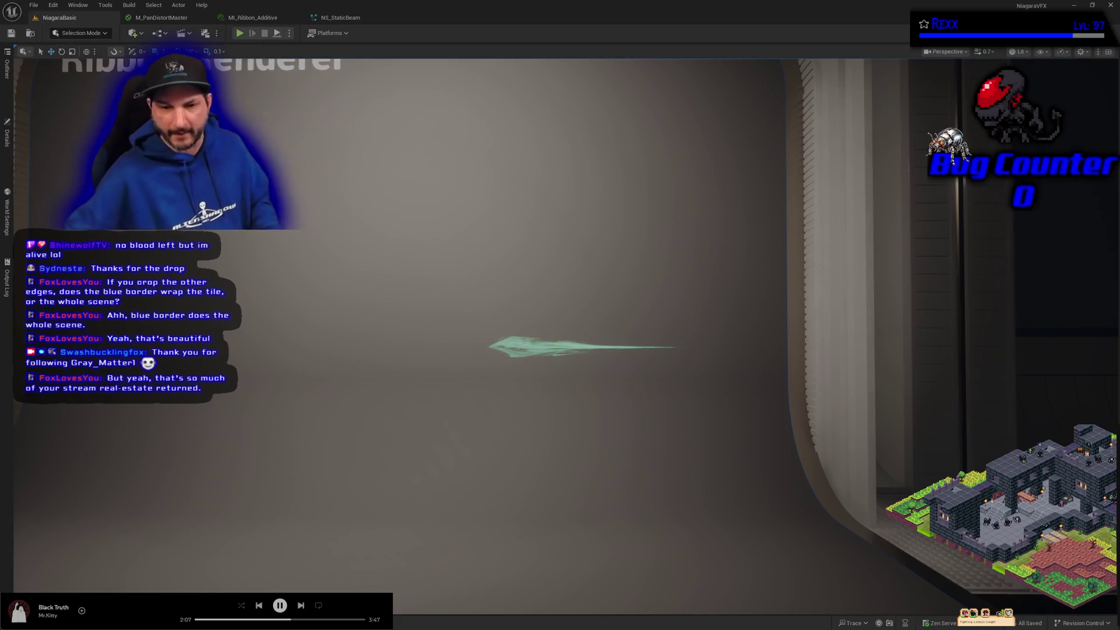
# Reframe the viewport camera on the green ribbon beam
pyautogui.moveTo(310, 298); pyautogui.dragTo(307, 300)
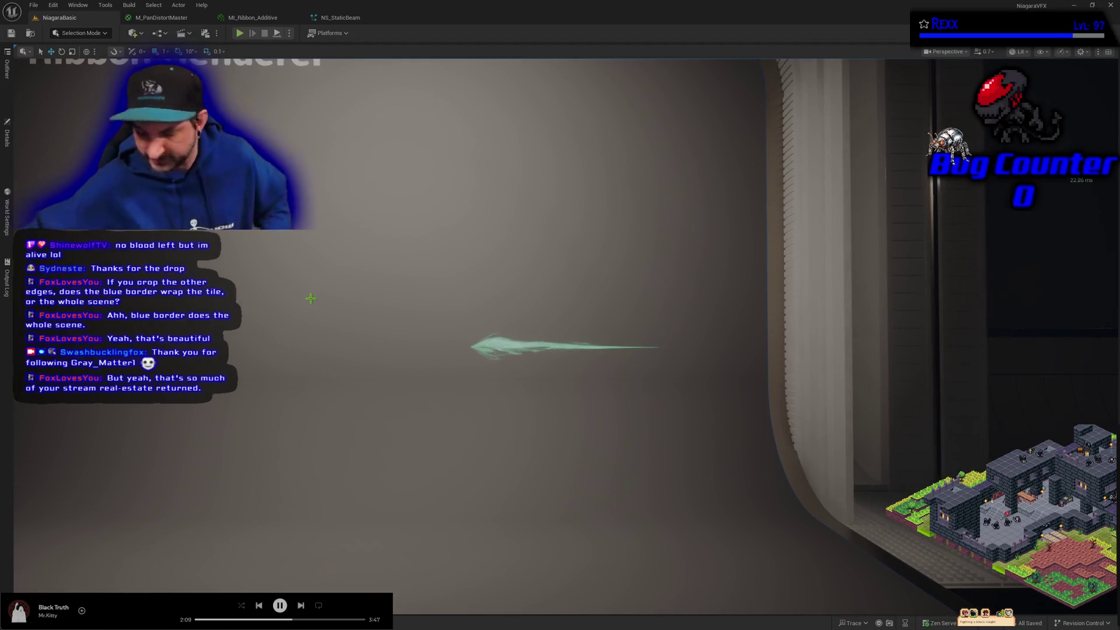